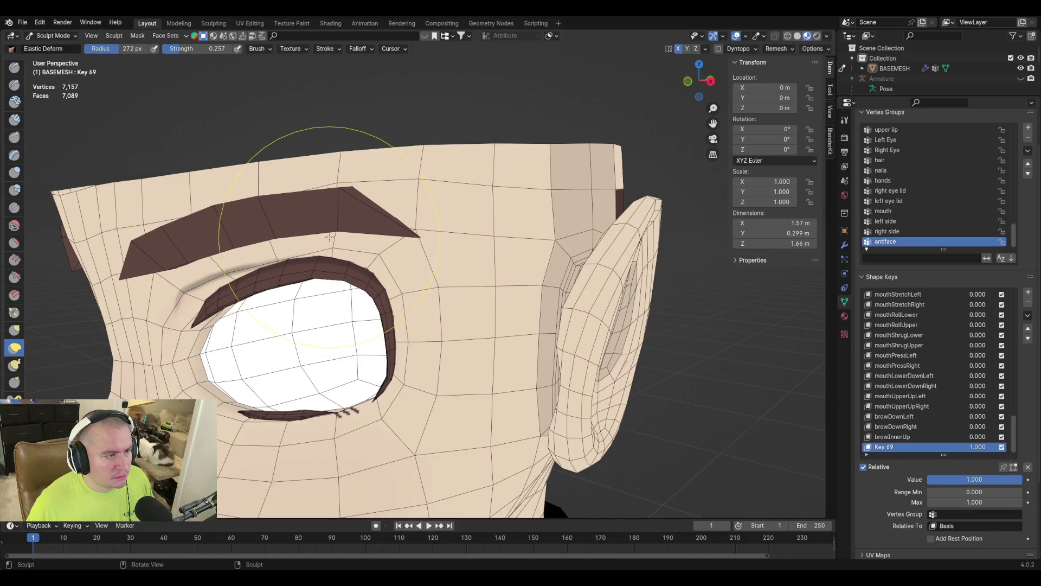
Lift the eyelid slightly on Key 69 with the Elastic Deform brush and check it from another angle
drag(336, 242, 337, 237)
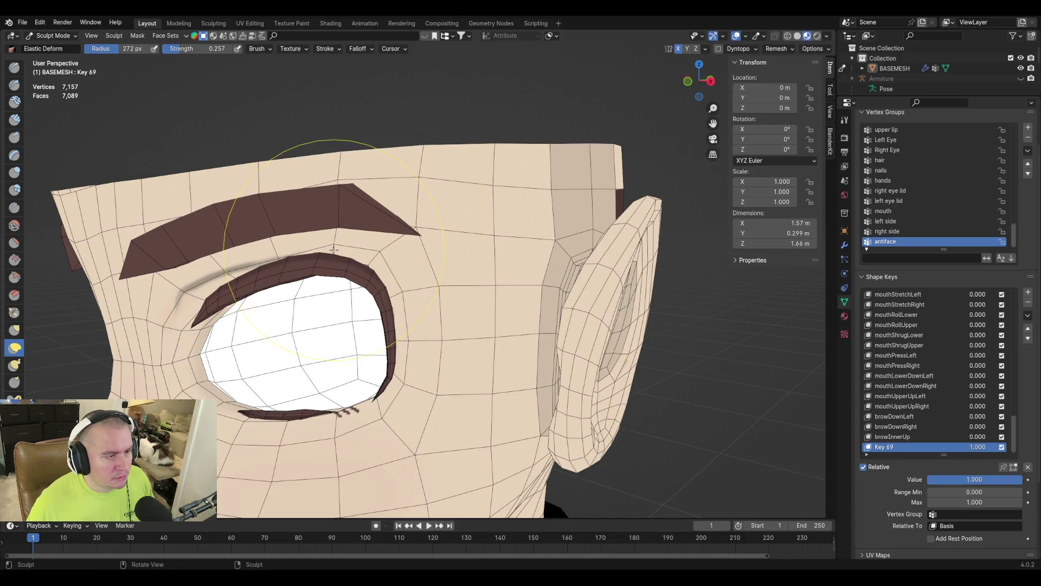
mouse_move(325, 235)
middle_down()
mouse_move(347, 225)
mouse_move(531, 259)
mouse_move(590, 311)
middle_up()
key(Tab)
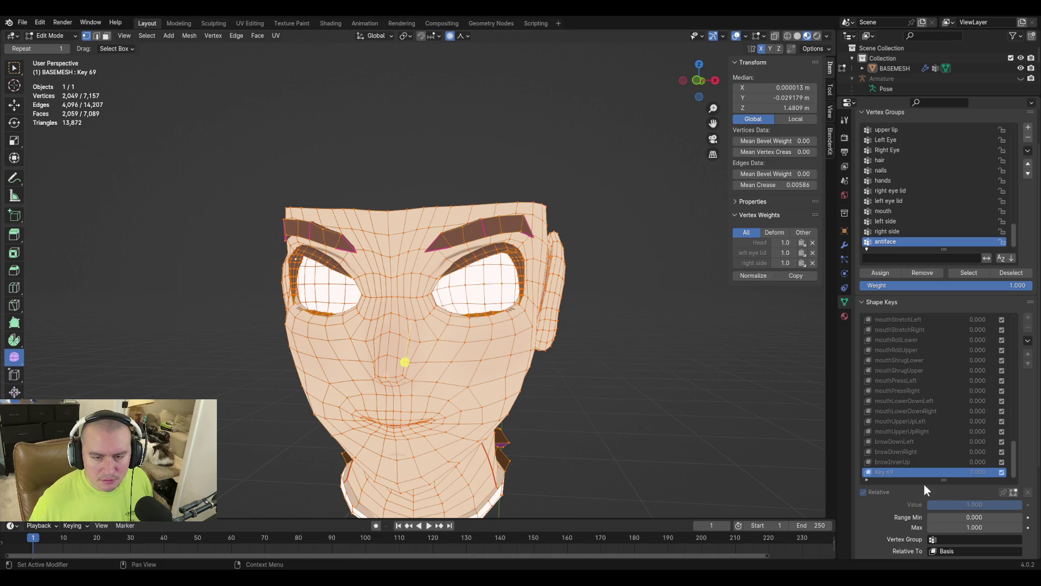
key(Tab)
Return to Object Mode and set Key 69 back to 0
key(ctrl+Tab)
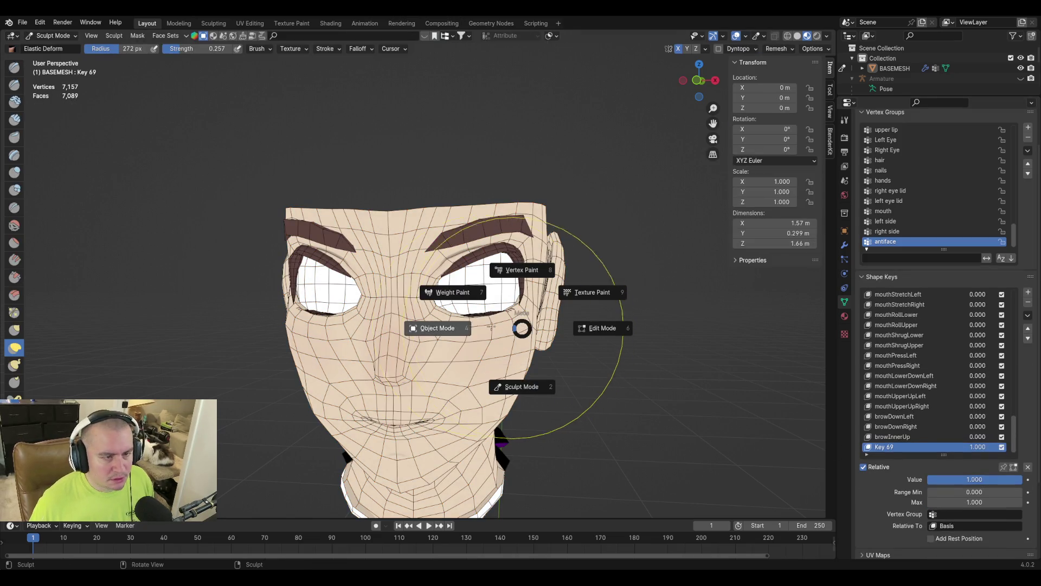
click(443, 327)
mouse_move(965, 487)
mouse_down()
mouse_move(930, 487)
mouse_move(1022, 479)
mouse_move(930, 479)
mouse_up()
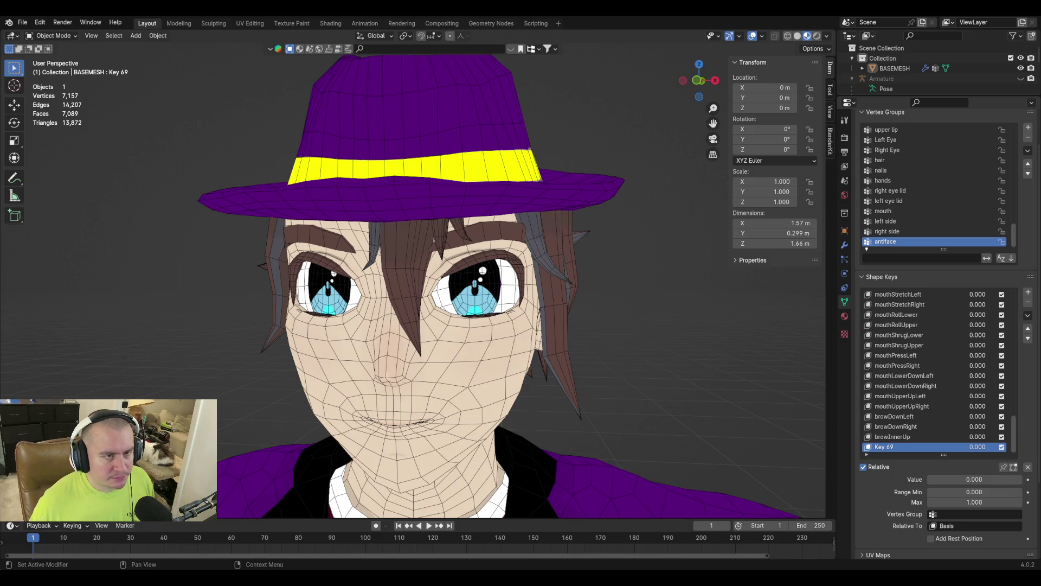
click(879, 467)
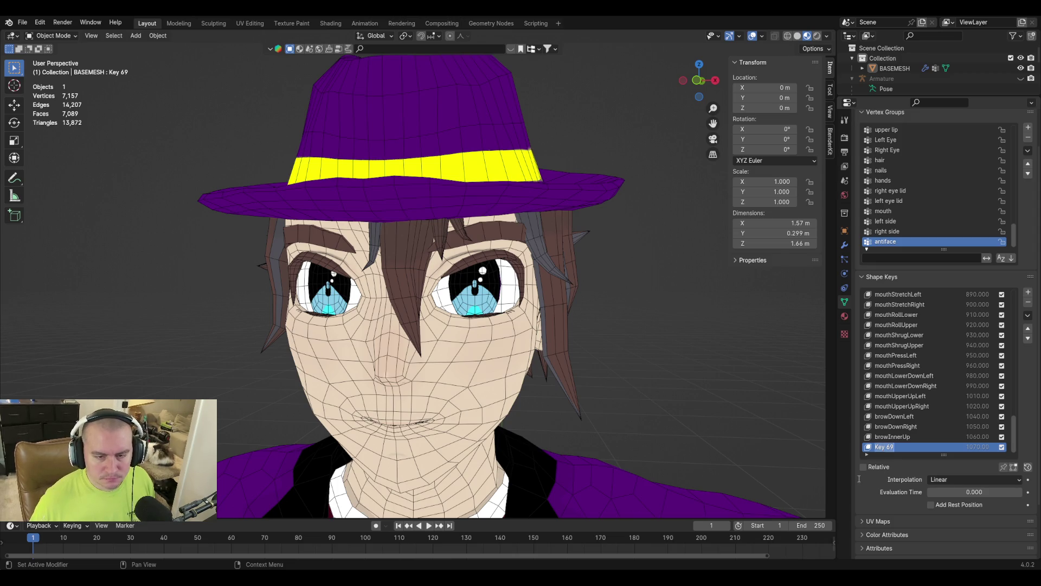
click(913, 407)
click(902, 446)
scroll(875, 512, up, 2)
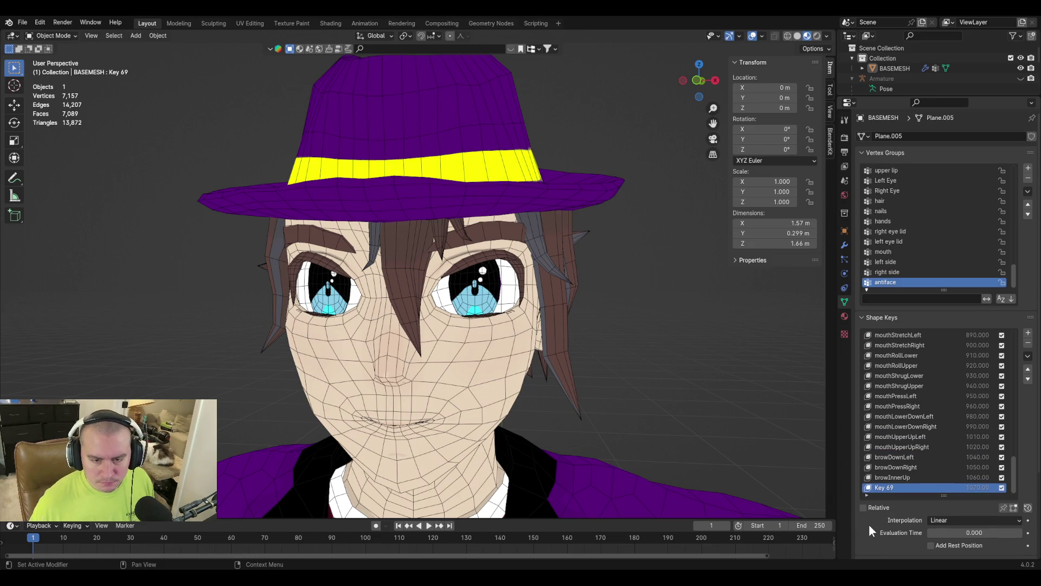
scroll(869, 523, down, 5)
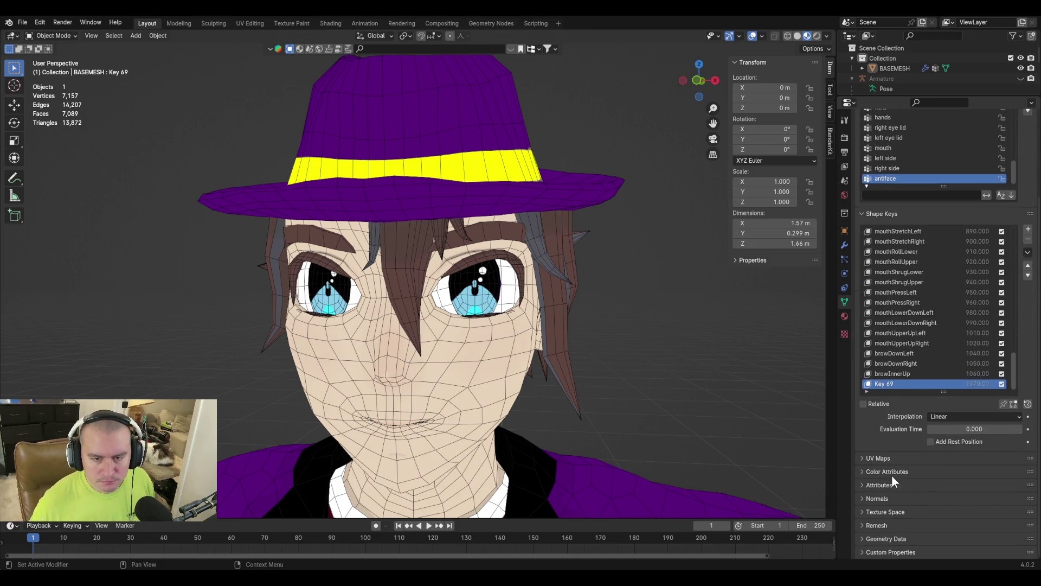
click(943, 415)
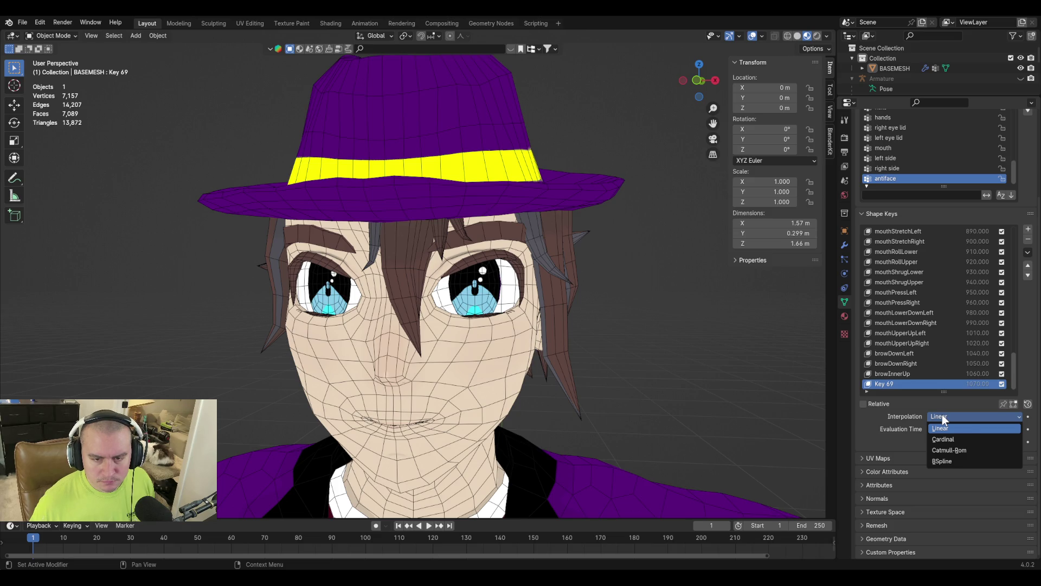
click(896, 373)
click(897, 384)
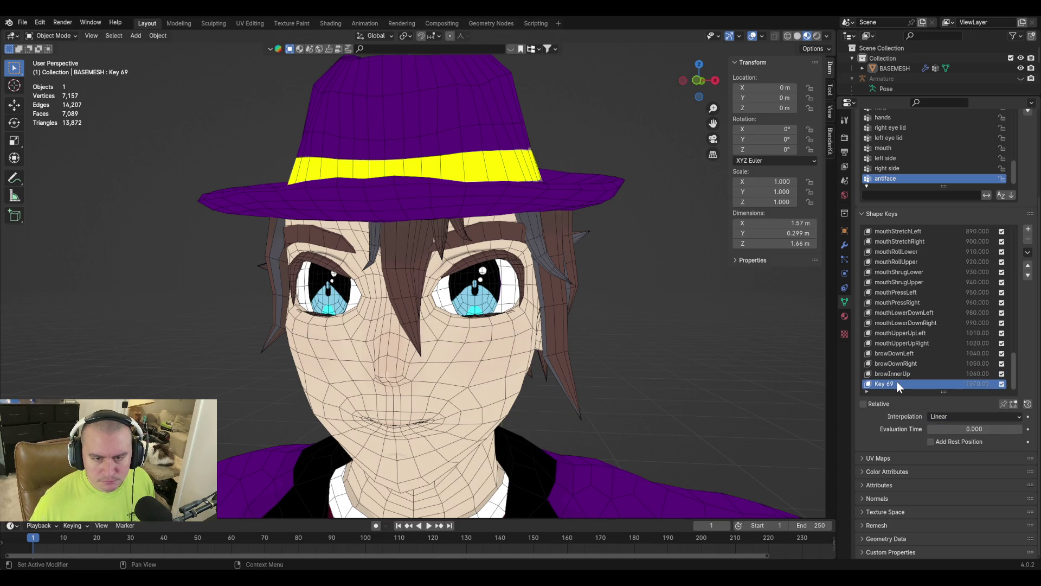
key(Tab)
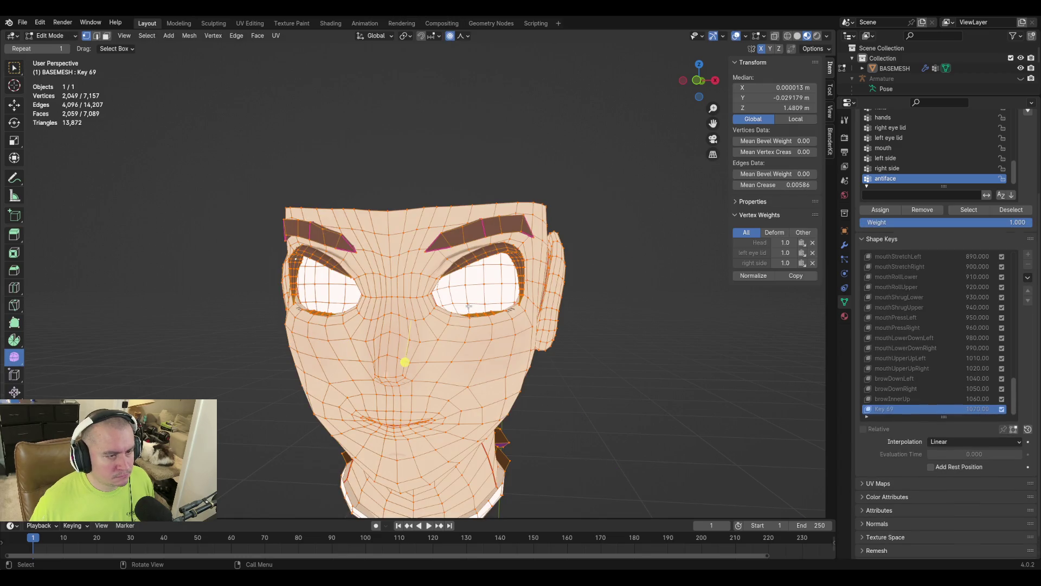
key(Tab)
key(ctrl+Tab)
click(381, 303)
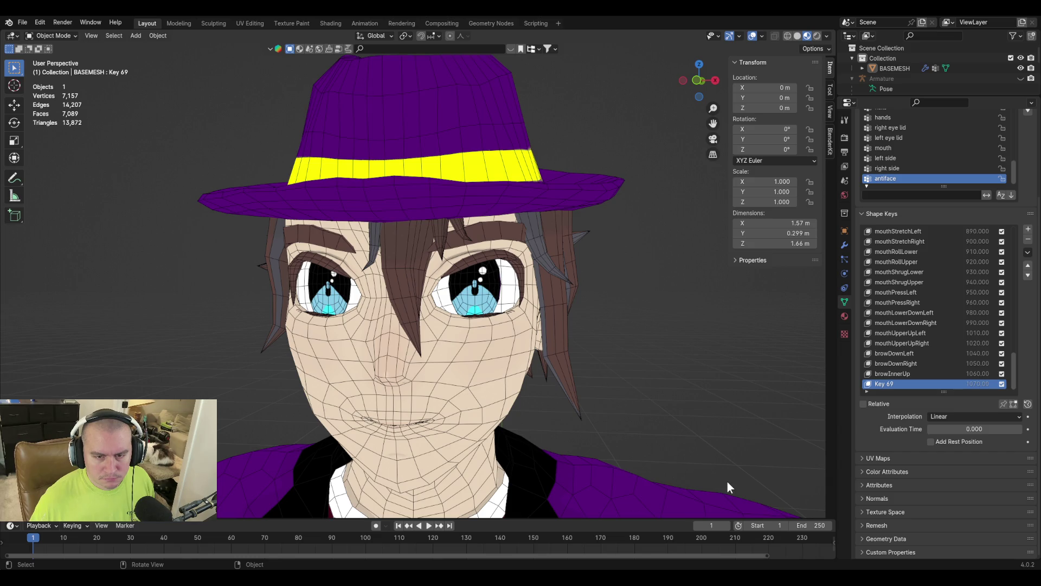
key(Tab)
key(Tab)
key(Down)
key(Up)
key(Up)
key(Up)
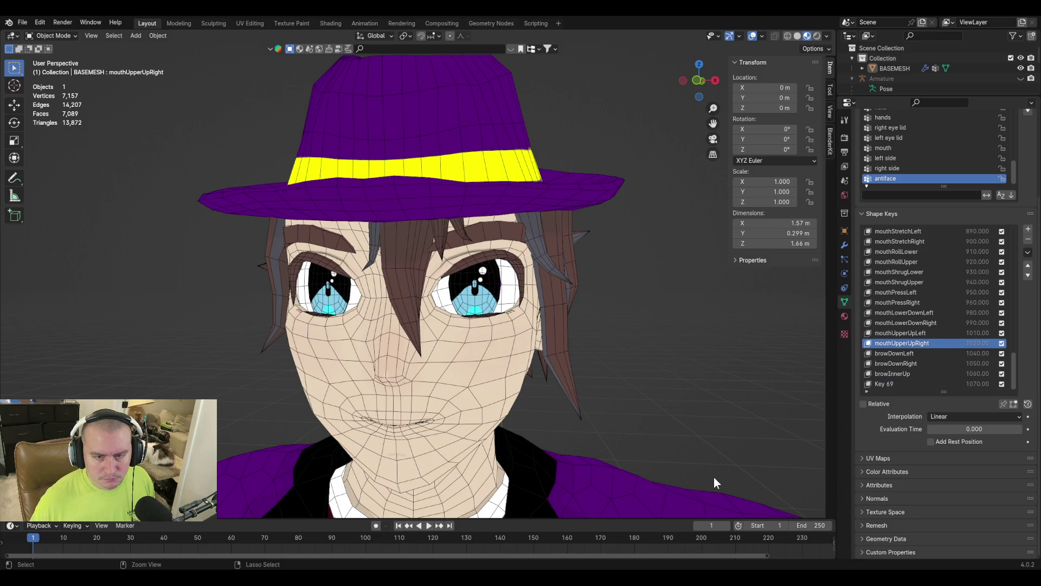
key(Down)
key(Down)
key(Down)
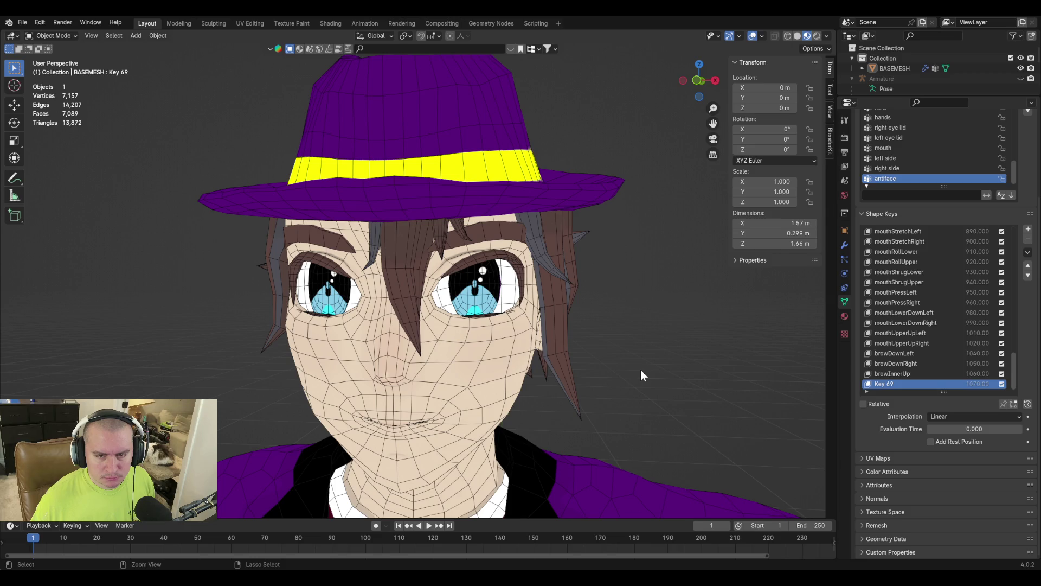
click(866, 403)
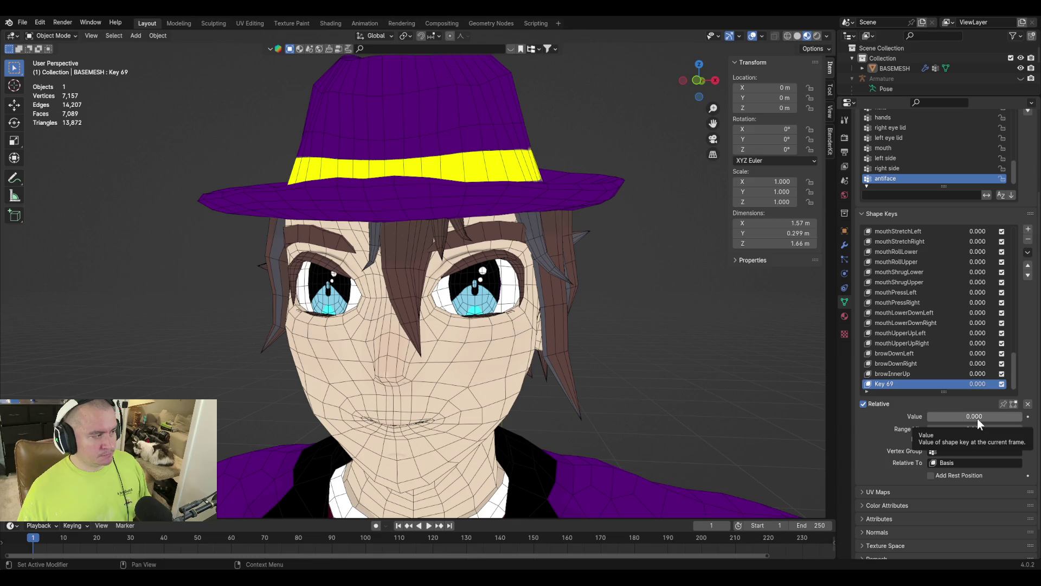
Limit Key 69 to the 'left side' vertex group and save the mix as browOuterUpLeft
mouse_move(977, 418)
mouse_down()
mouse_move(1026, 417)
mouse_move(907, 411)
mouse_up()
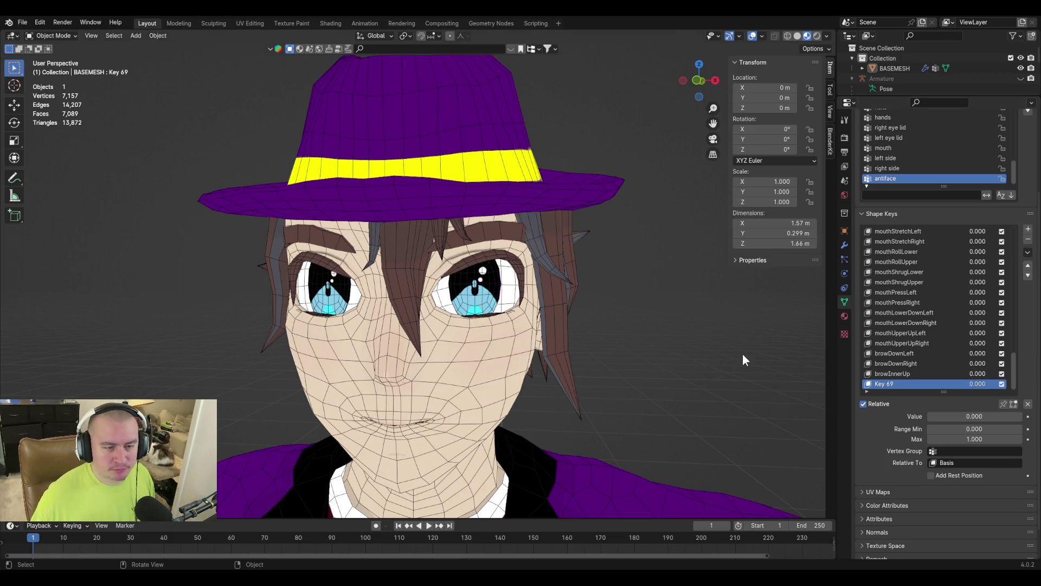
click(968, 450)
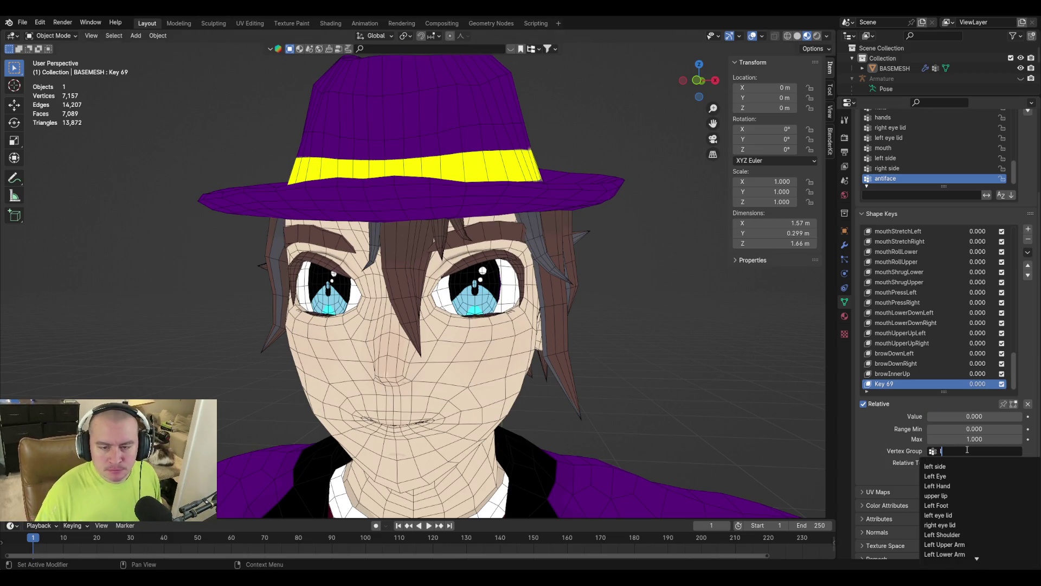
text(left side)
key(Return)
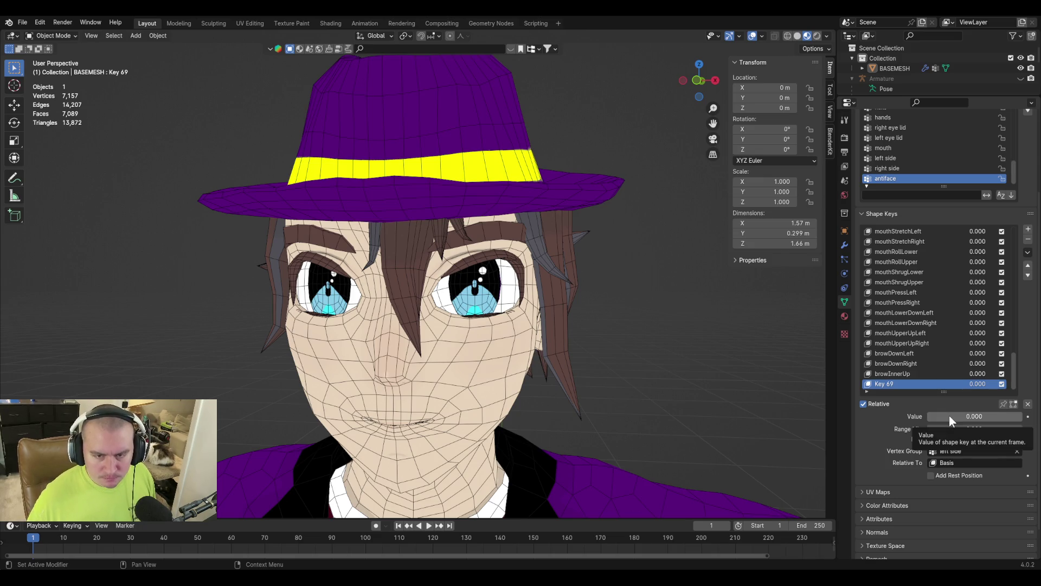
drag(949, 415, 1023, 416)
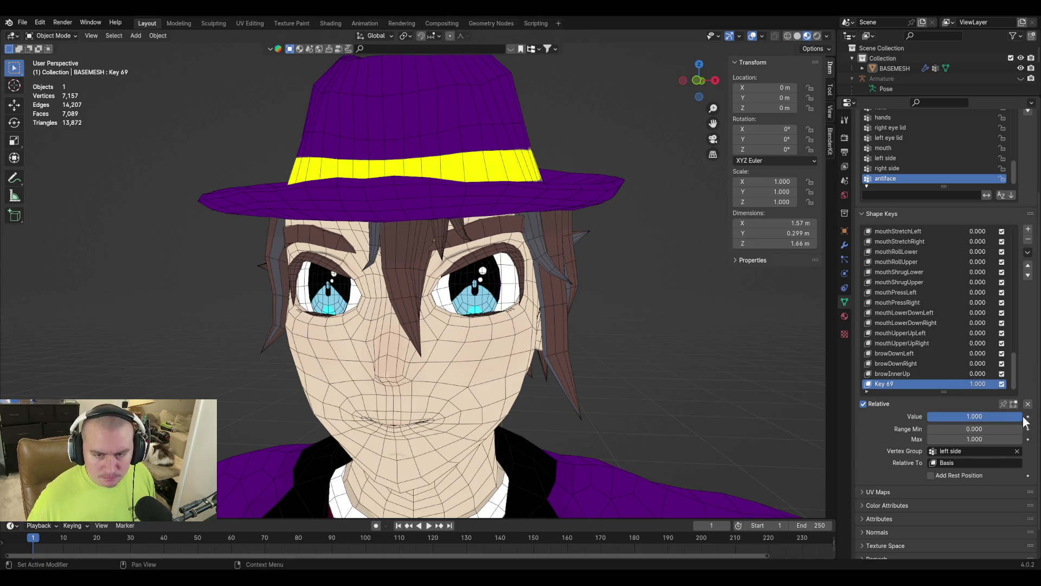
click(1027, 254)
click(1006, 266)
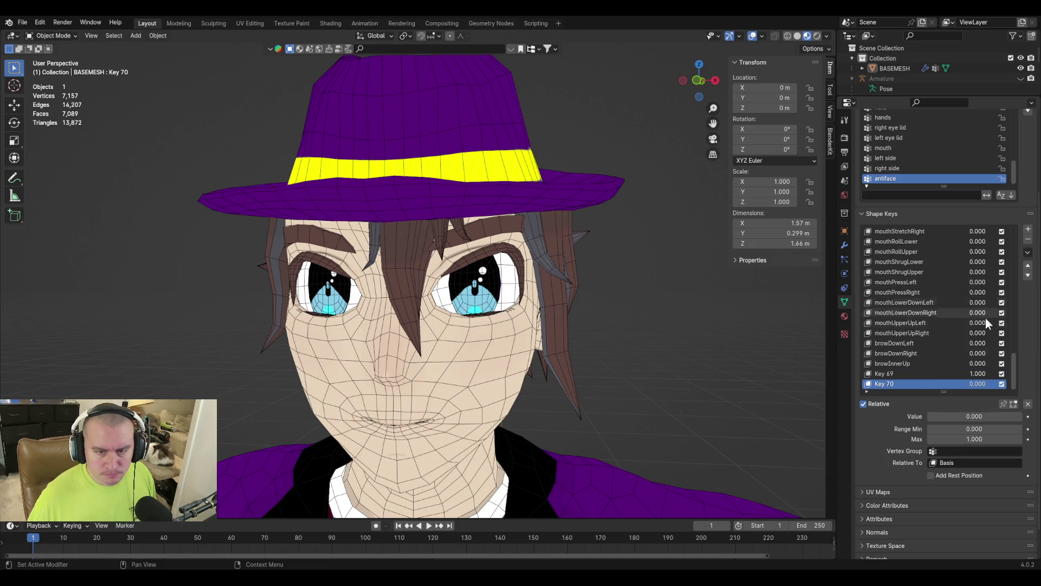
double_click(880, 383)
text(rowOuterUpLeft)
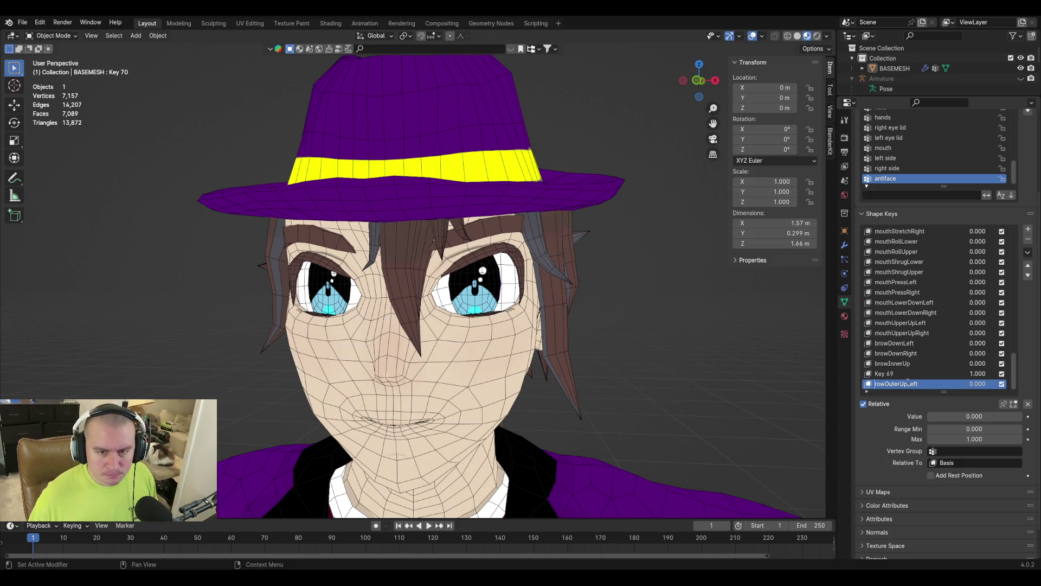
text(b)
key(Return)
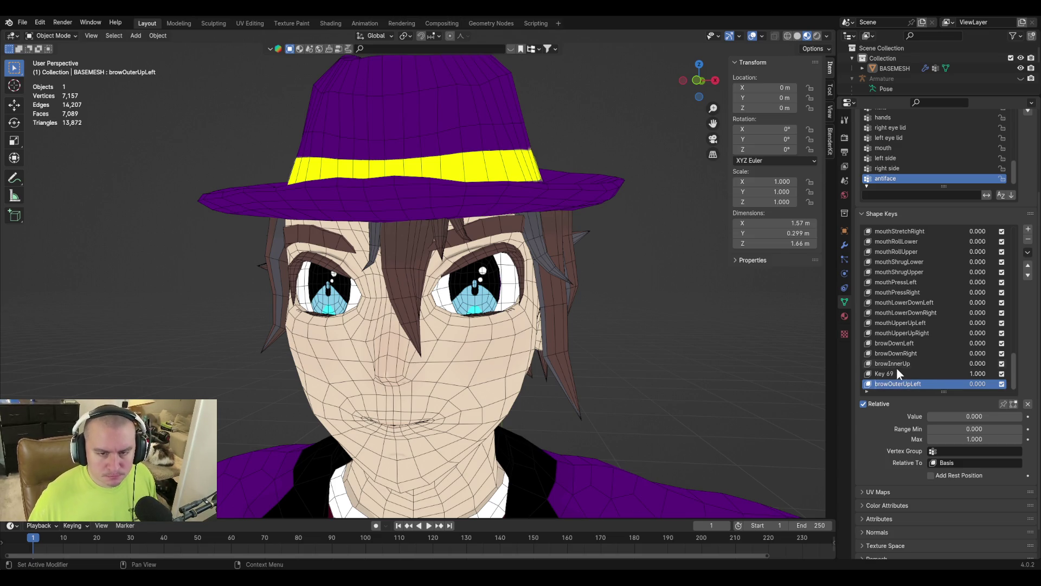
Limit Key 69 to 'right side', save the mix as browOuterUpRight, then delete Key 69
click(897, 373)
click(969, 451)
text(right side)
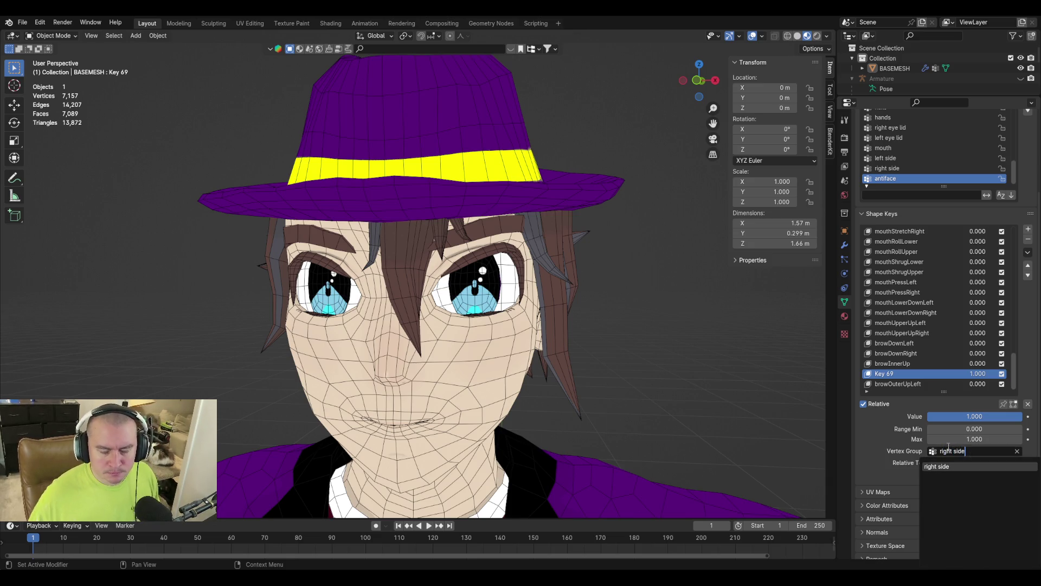
click(961, 466)
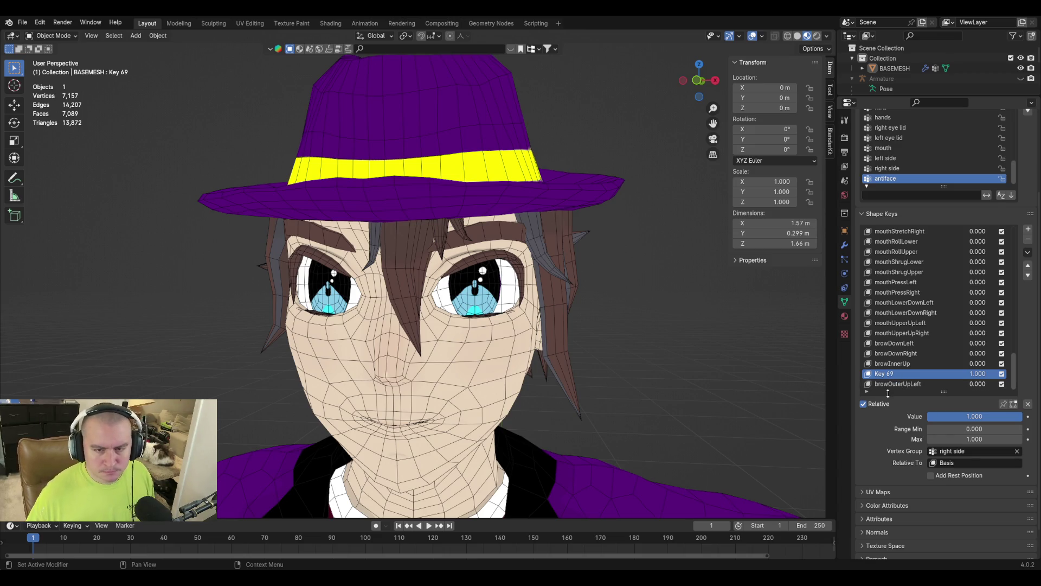
click(1028, 252)
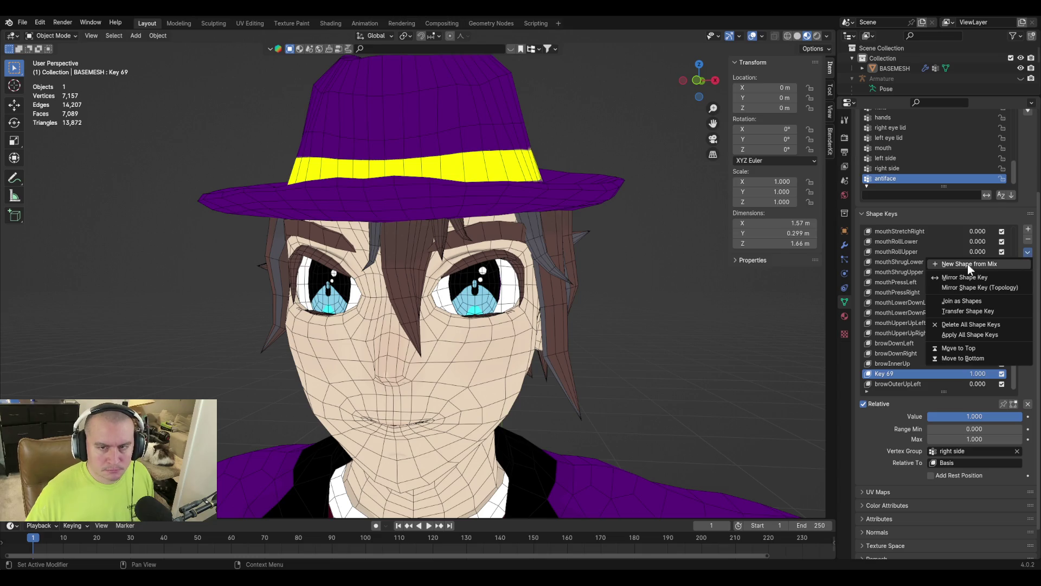
click(968, 262)
double_click(878, 385)
text(browOuterUpLeft)
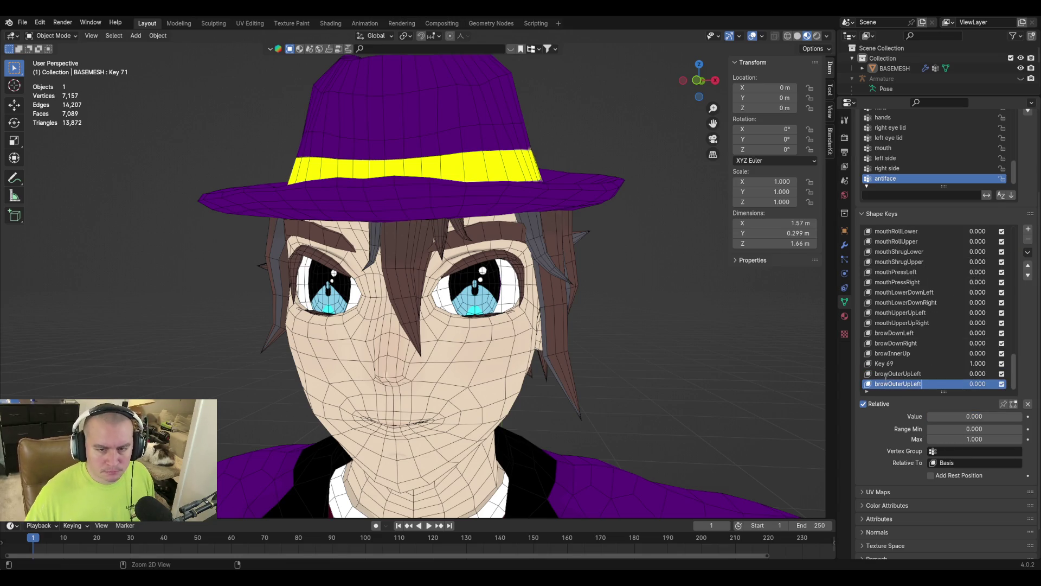
key(BackSpace)
key(BackSpace)
key(BackSpace)
key(BackSpace)
text(Right)
key(Return)
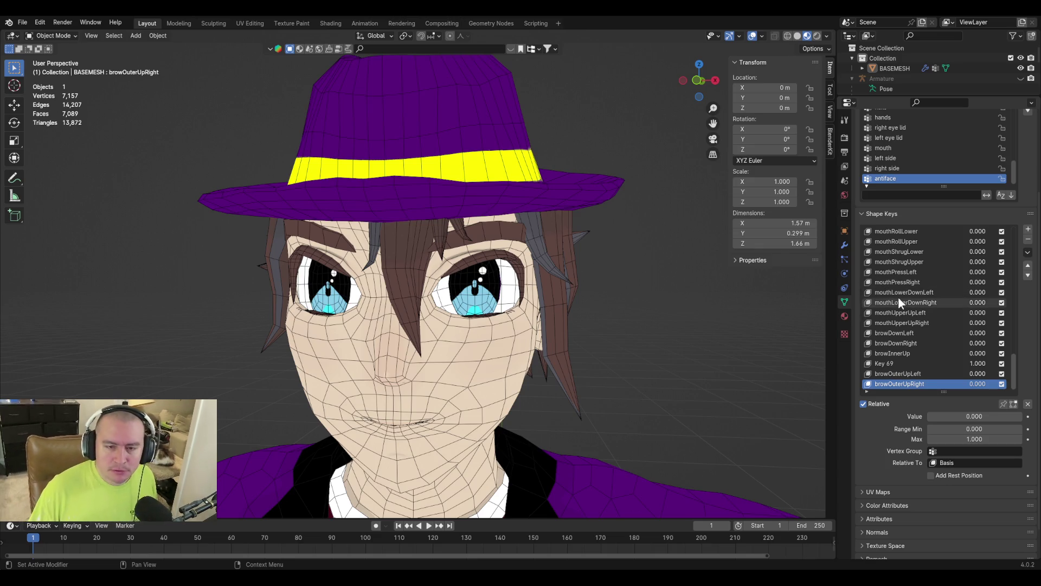
click(910, 363)
click(1028, 239)
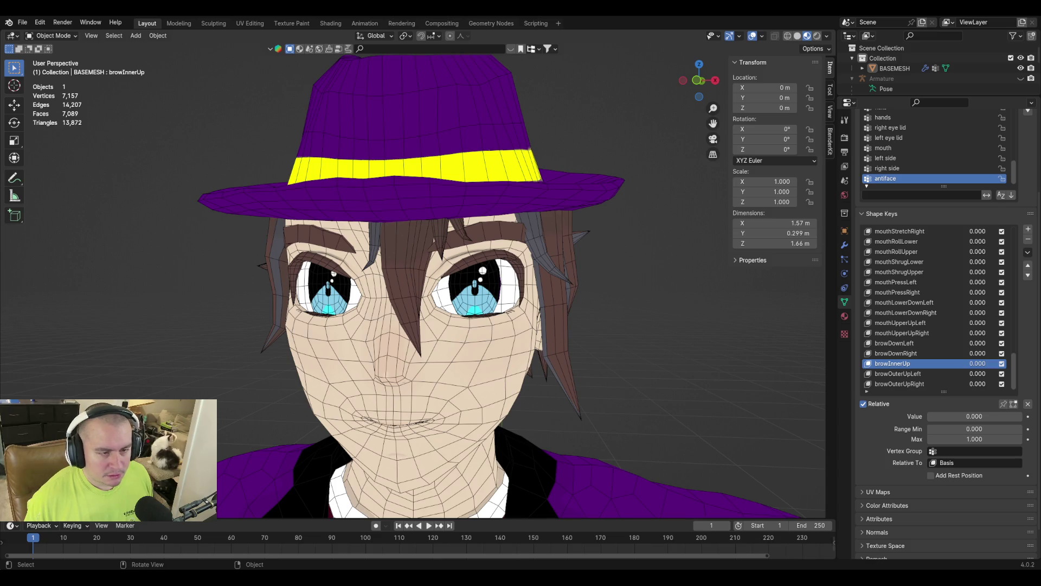
Orbit the view to look at the head from below
middle_drag(438, 336, 477, 304)
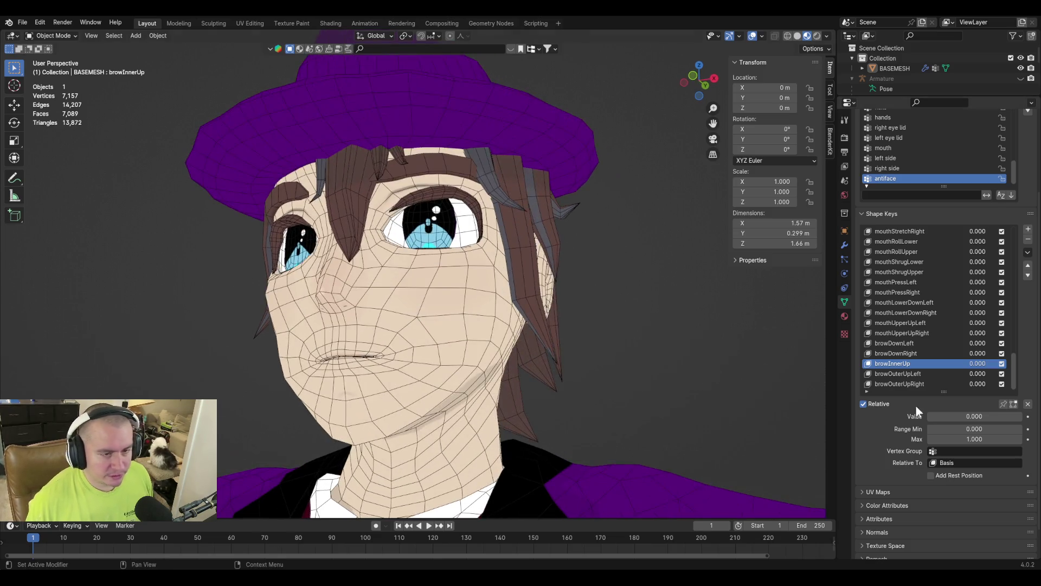
Add a new shape key named cheekPuff and set it to full strength
click(1029, 229)
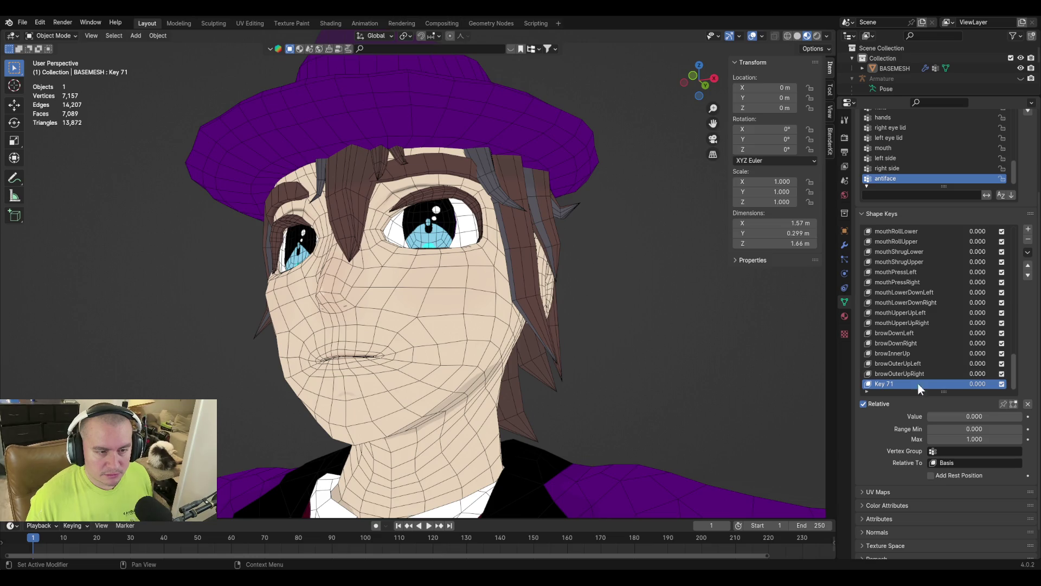
text(ch)
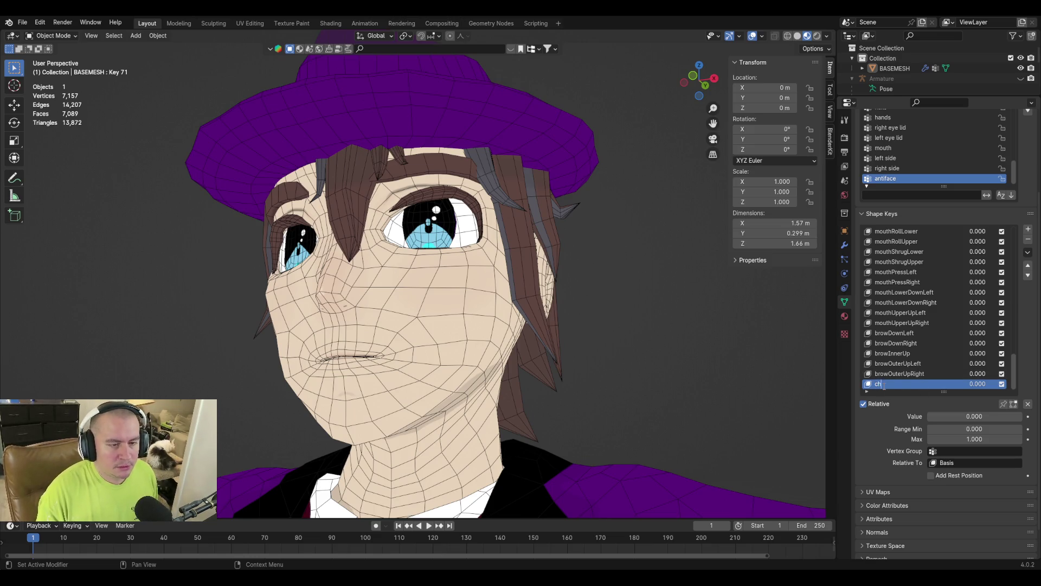
text(f)
key(Return)
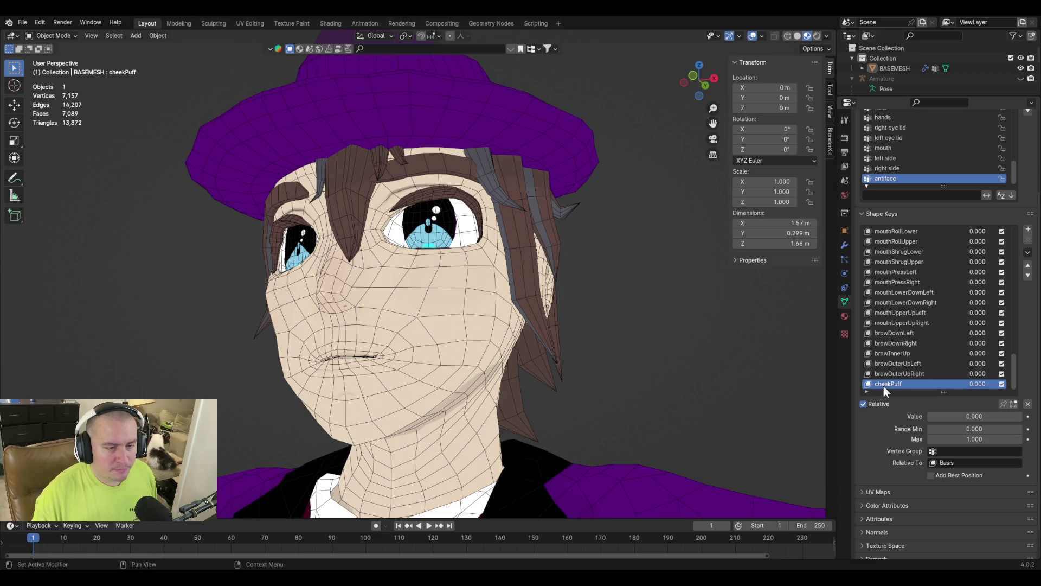
drag(934, 415, 1020, 416)
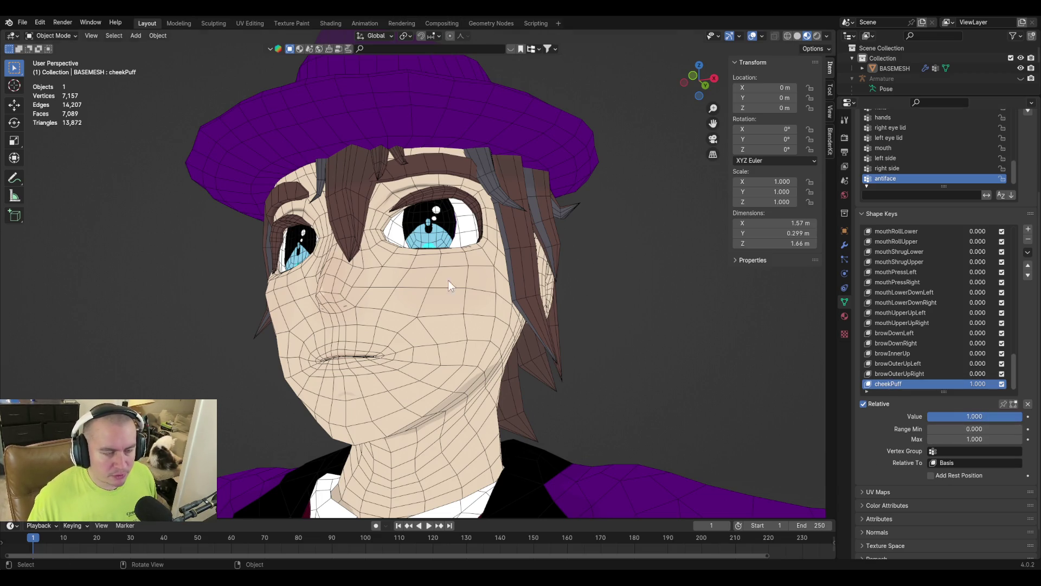
Switch to Sculpt Mode and set the Elastic Deform brush falloff to Sphere
key(Tab)
key(Tab)
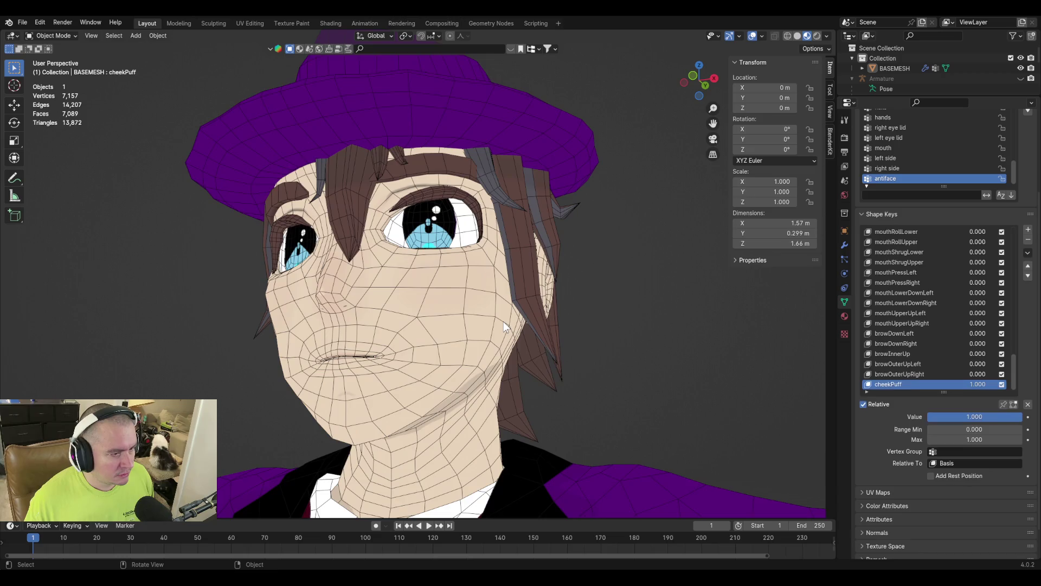
key(ctrl+Tab)
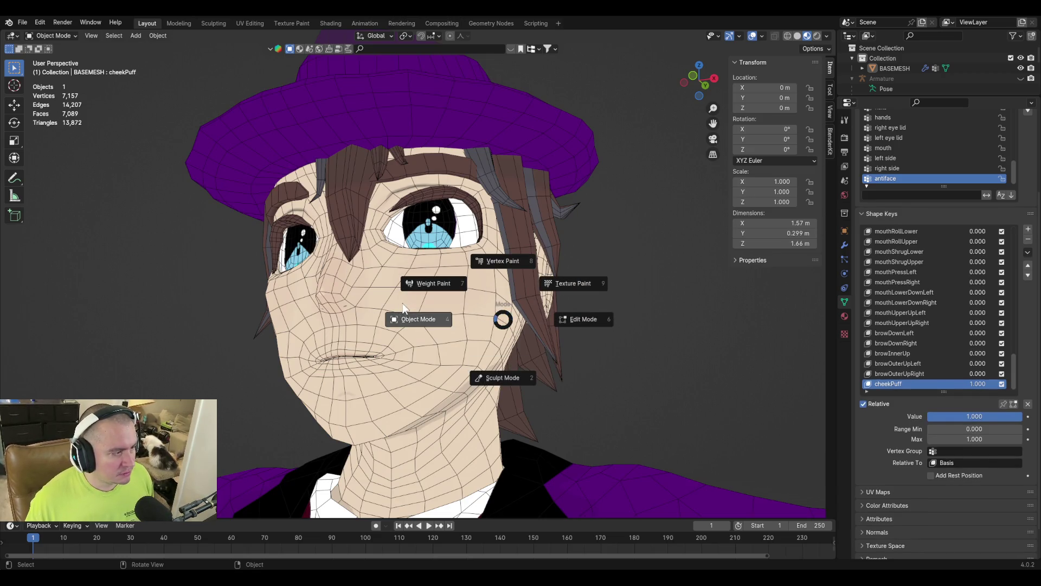
click(500, 375)
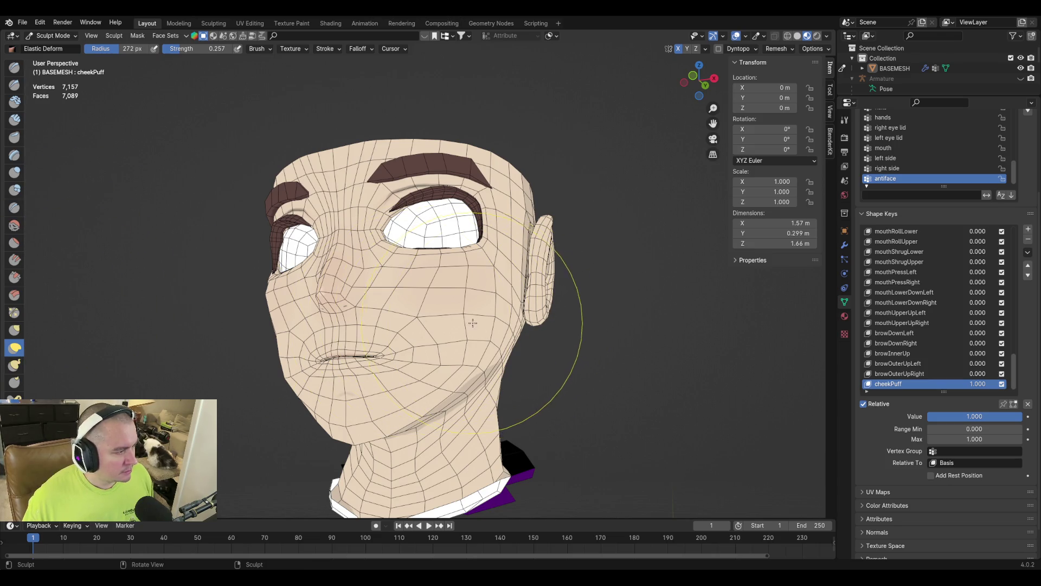
click(830, 90)
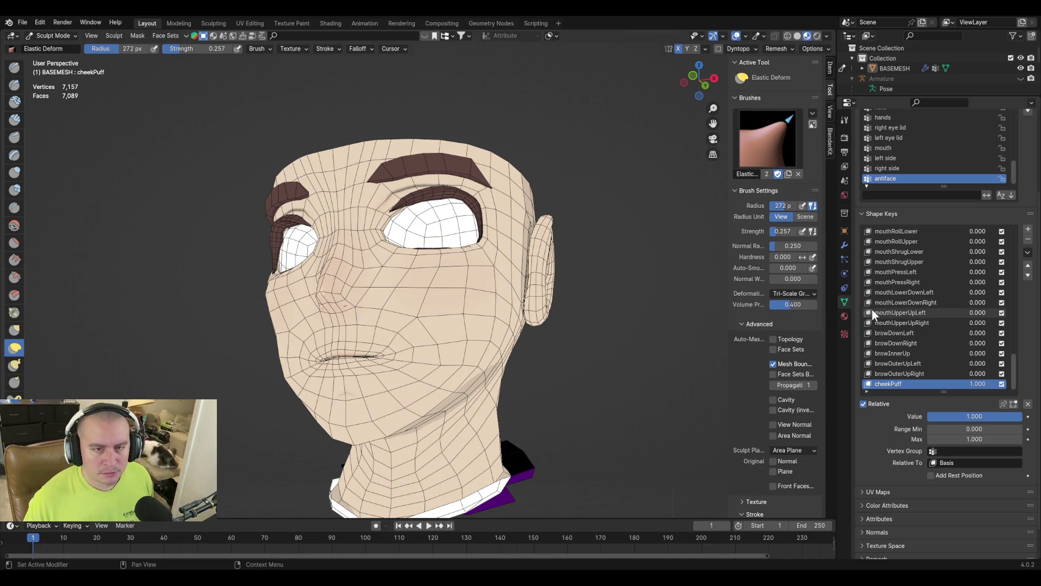
scroll(783, 389, down, 3)
scroll(785, 399, down, 3)
scroll(785, 360, down, 3)
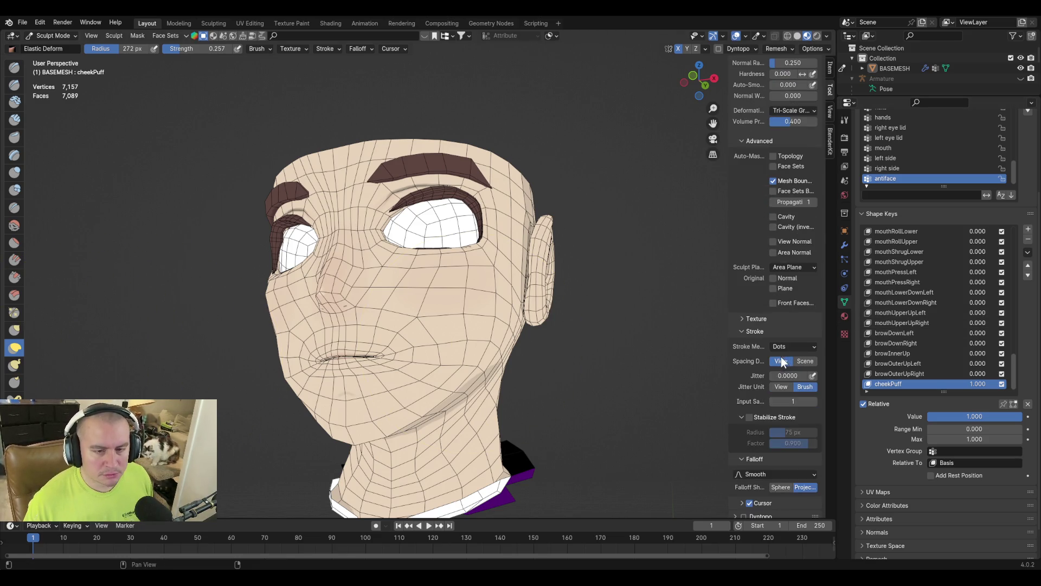
scroll(760, 444, down, 5)
click(783, 387)
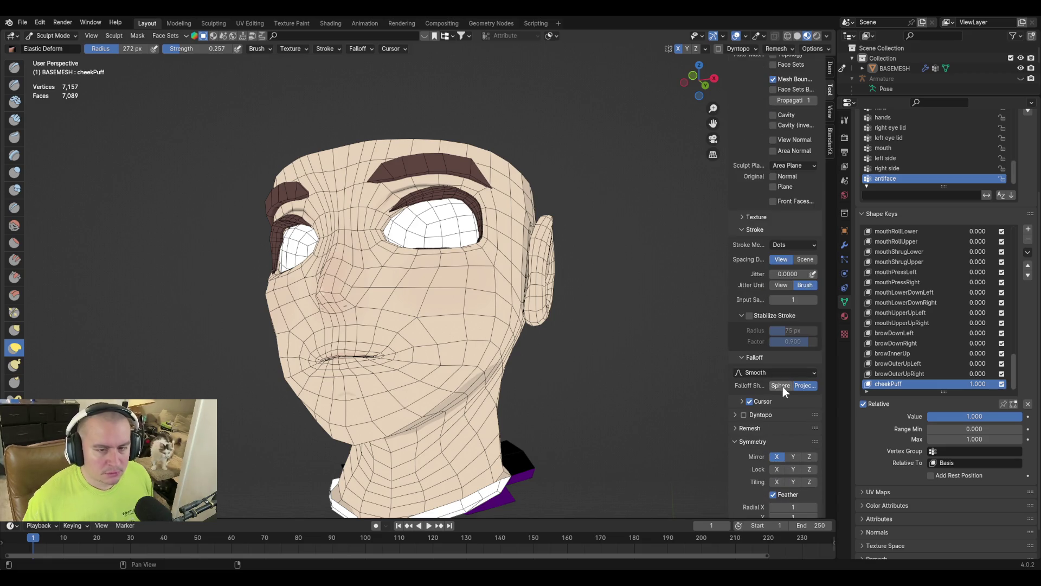
With a 138 px brush, bulge both cheeks outward and even out their outlines
key(f)
click(390, 336)
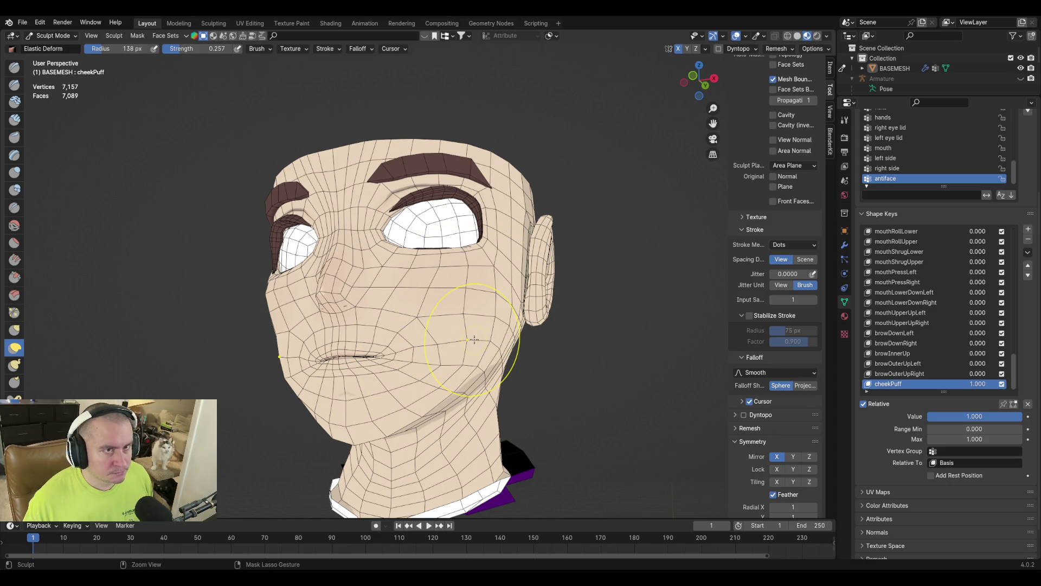
mouse_move(475, 339)
mouse_down()
mouse_move(509, 336)
mouse_move(493, 348)
mouse_up()
scroll(491, 352, up, 4)
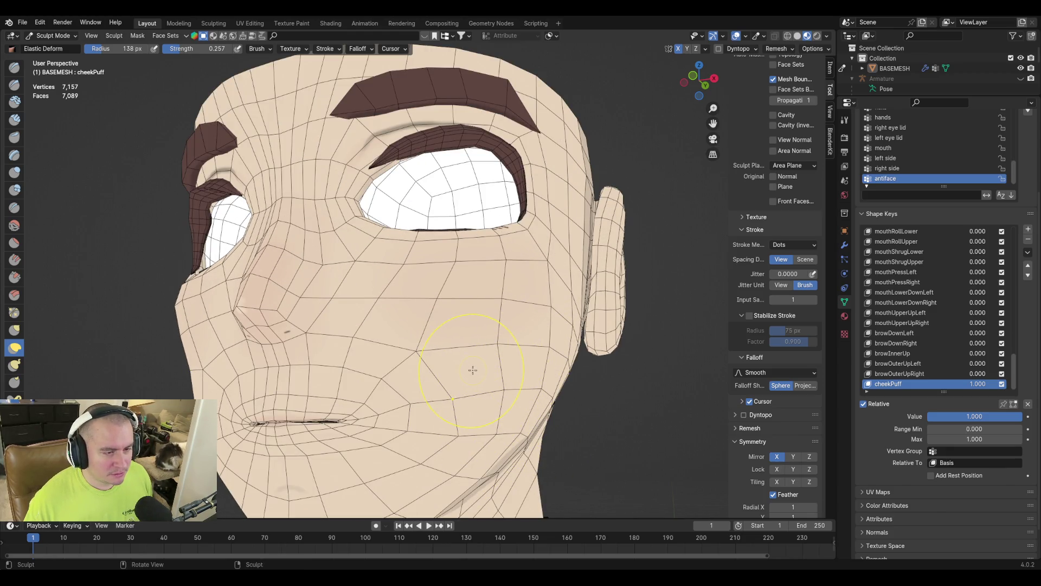
drag(480, 371, 510, 370)
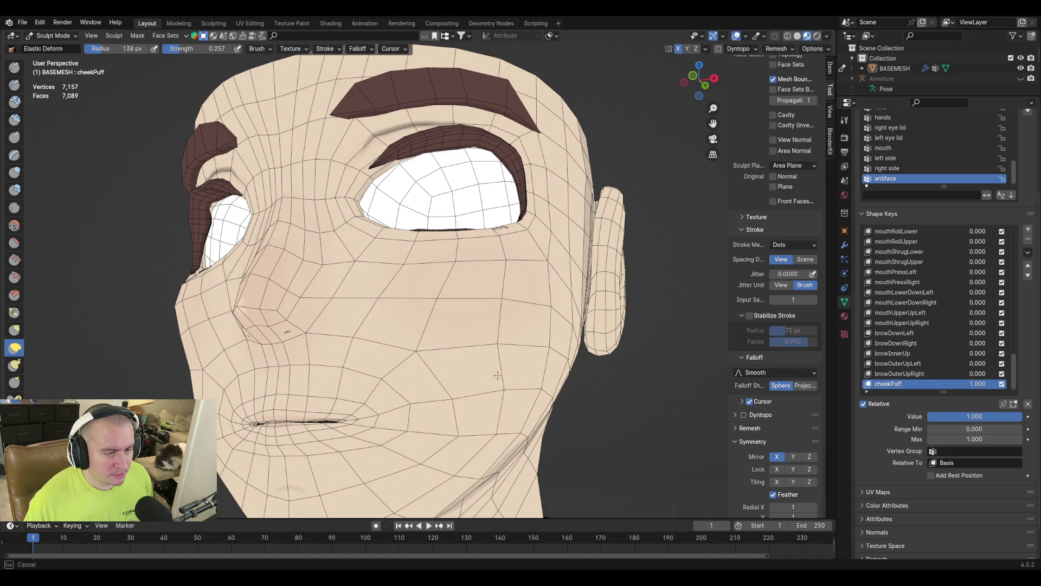
drag(447, 366, 592, 430)
drag(478, 387, 500, 381)
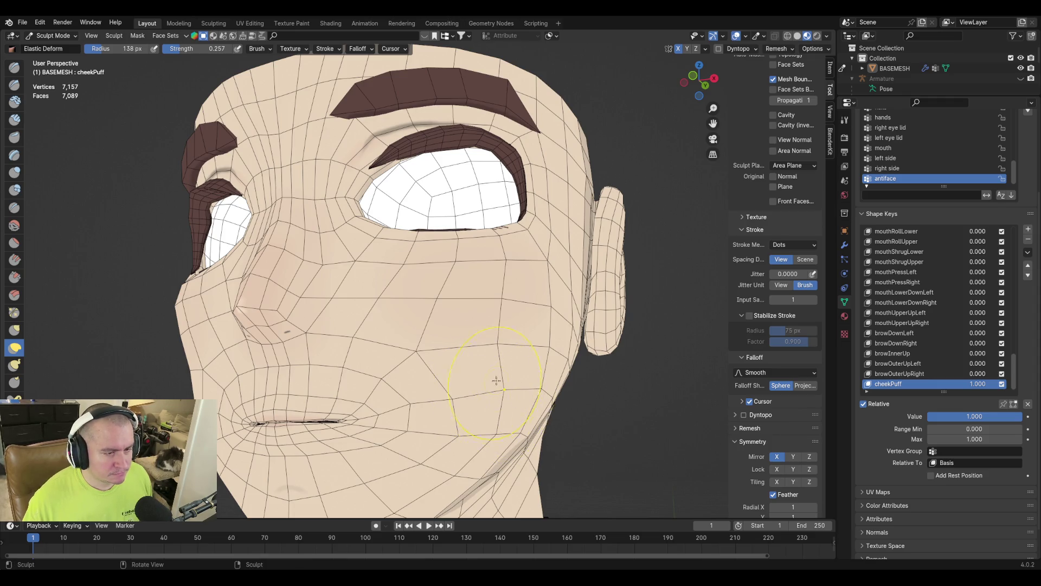
middle_drag(560, 344, 593, 368)
mouse_move(593, 369)
mouse_down()
mouse_move(549, 382)
mouse_move(596, 369)
mouse_up()
Shrink the brush to 79 px, try and undo further cheek strokes, then enter Edit Mode
key(f)
click(568, 378)
drag(568, 378, 543, 382)
key(ctrl+z)
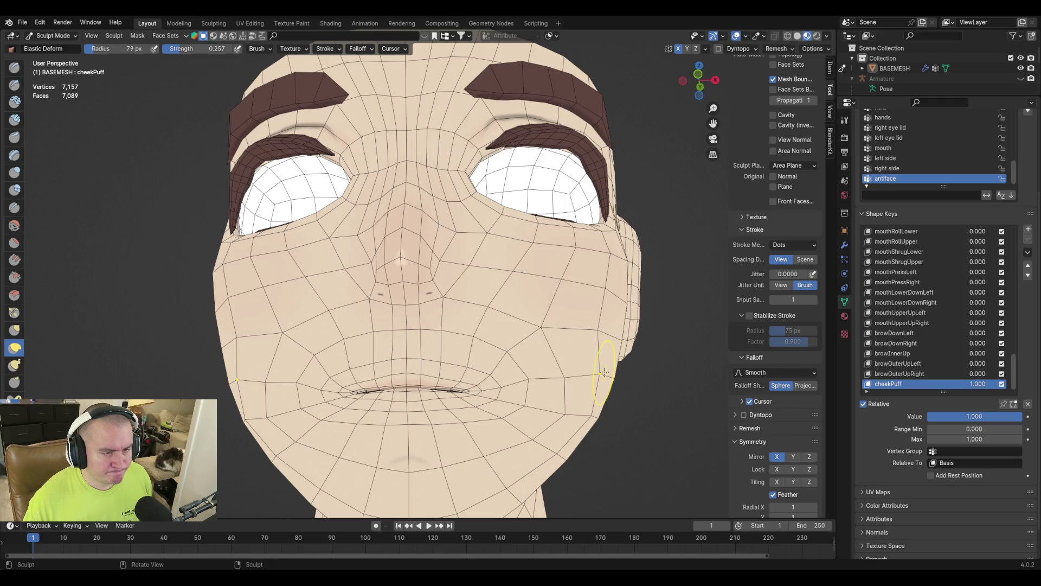
middle_drag(583, 363, 564, 374)
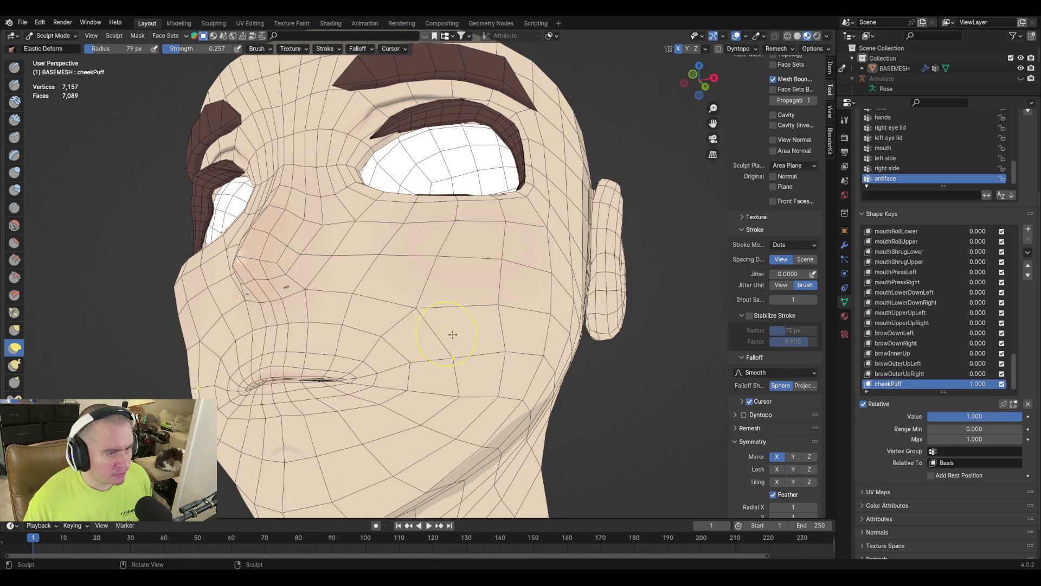
drag(510, 352, 515, 352)
key(ctrl+z)
mouse_move(574, 372)
middle_down()
mouse_move(491, 342)
mouse_move(522, 348)
mouse_move(529, 317)
middle_up()
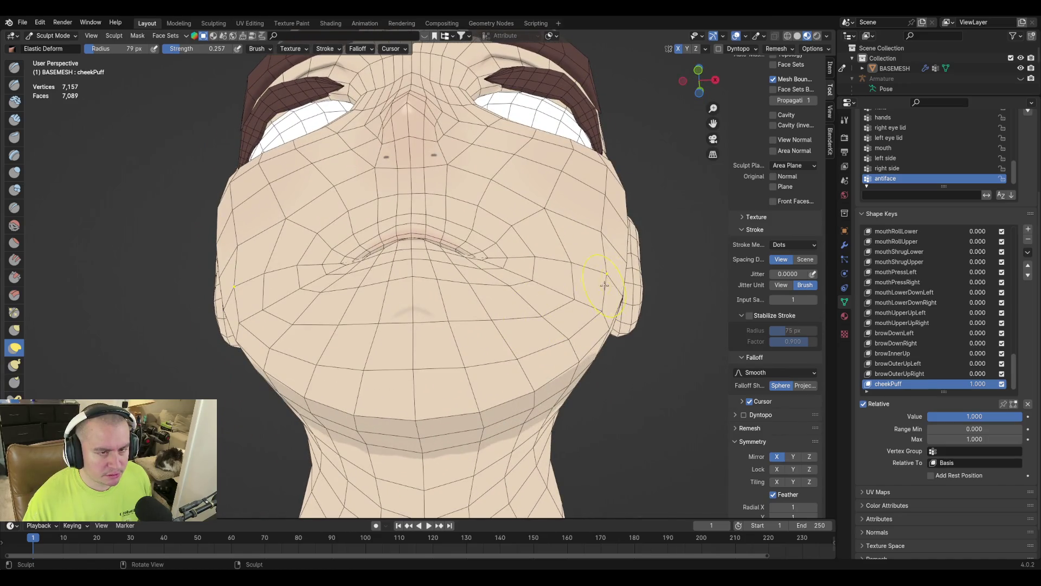
middle_drag(607, 285, 643, 330)
key(Tab)
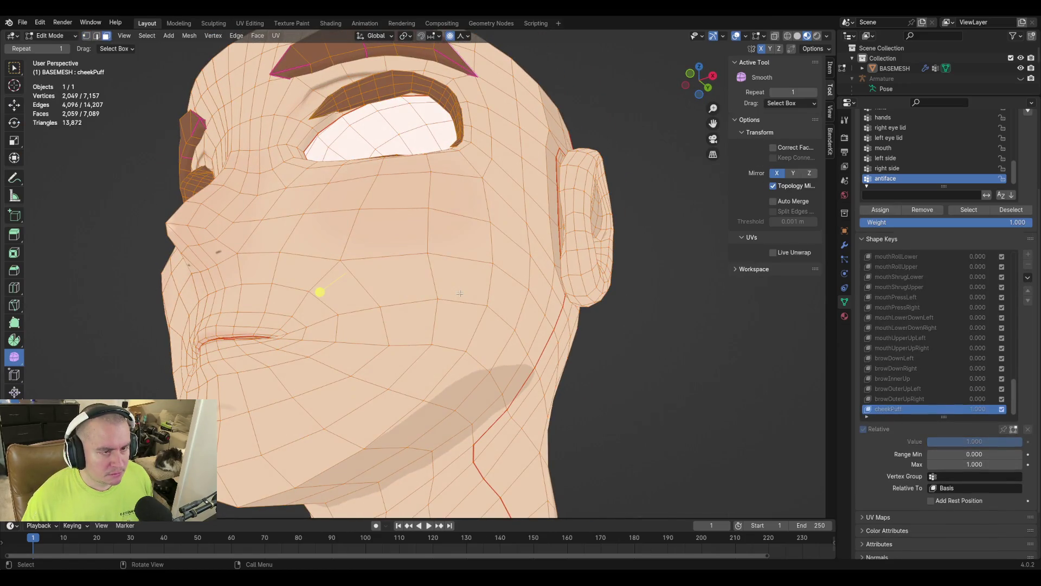
Push a cheek face outward along its Normal orientation, smoothly with proportional editing on
middle_drag(460, 276, 488, 267)
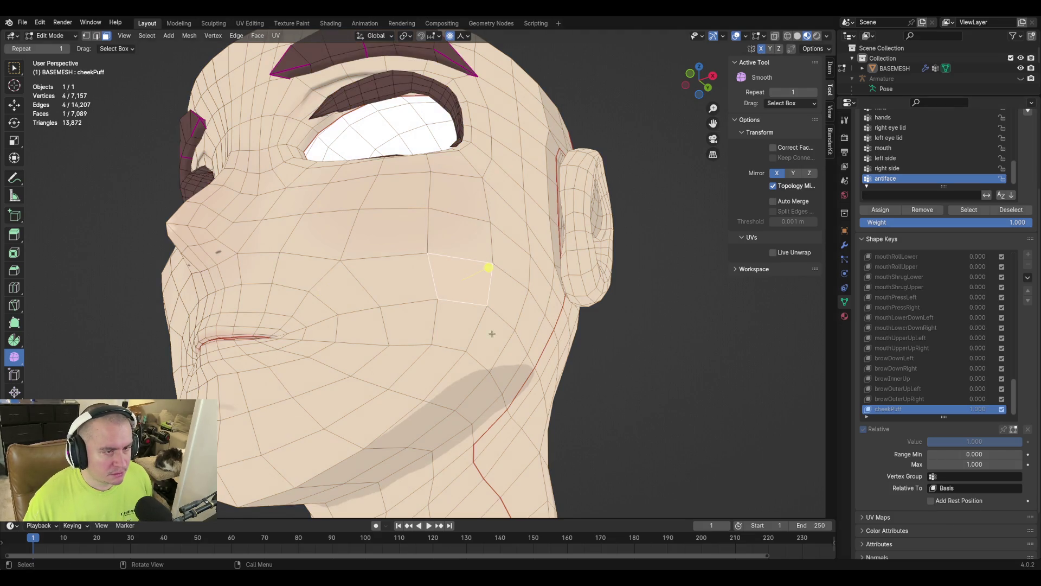
click(582, 302)
key(o)
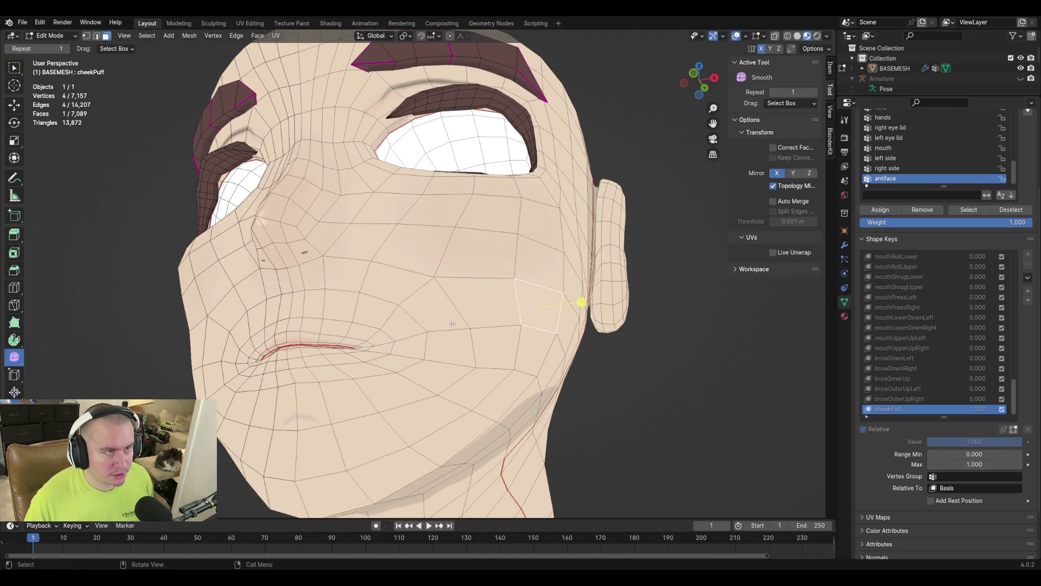
click(386, 36)
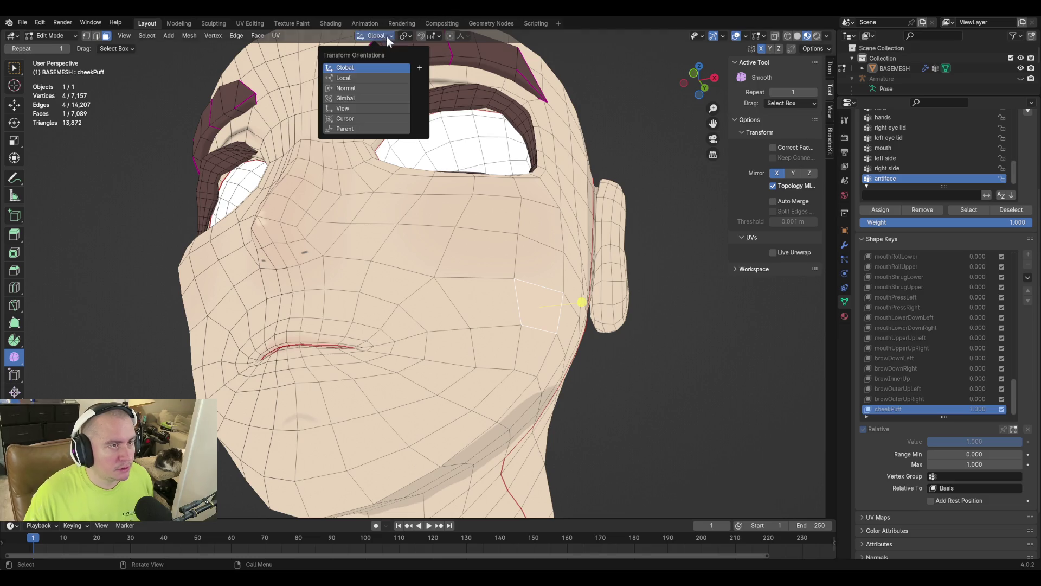
click(371, 87)
key(g)
key(z)
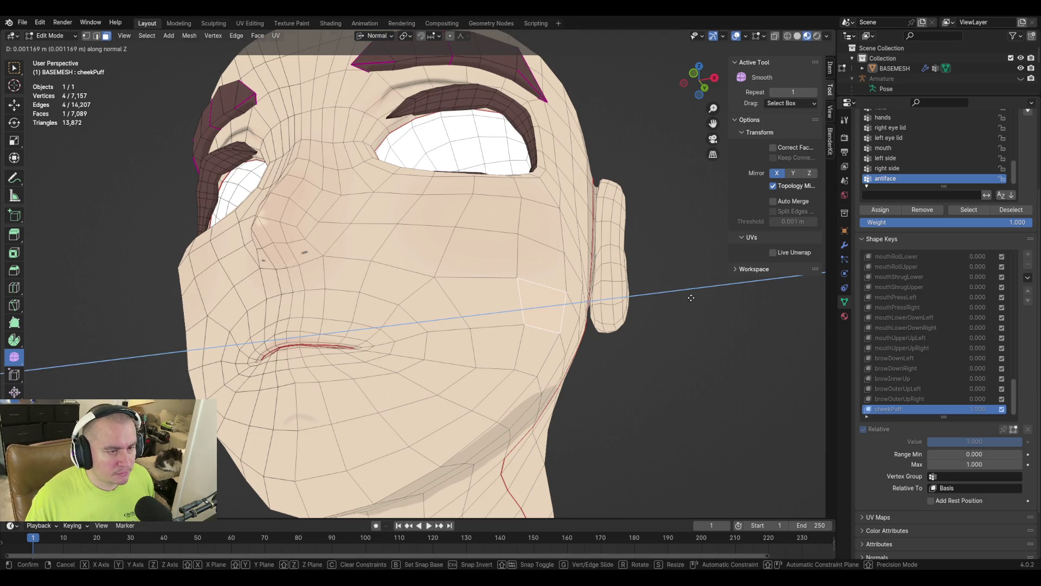
click(680, 302)
key(o)
key(g)
key(z)
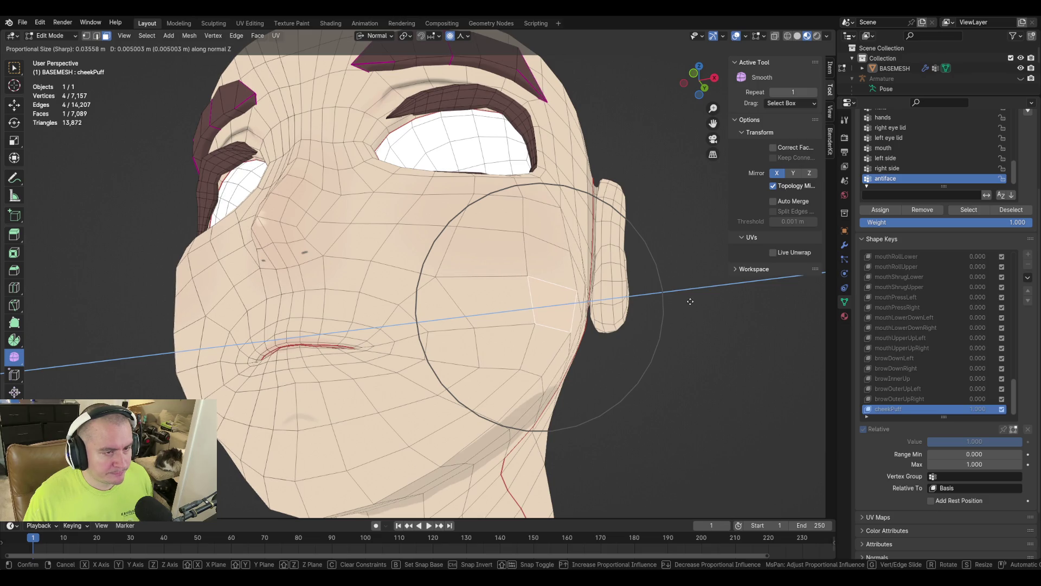
click(595, 301)
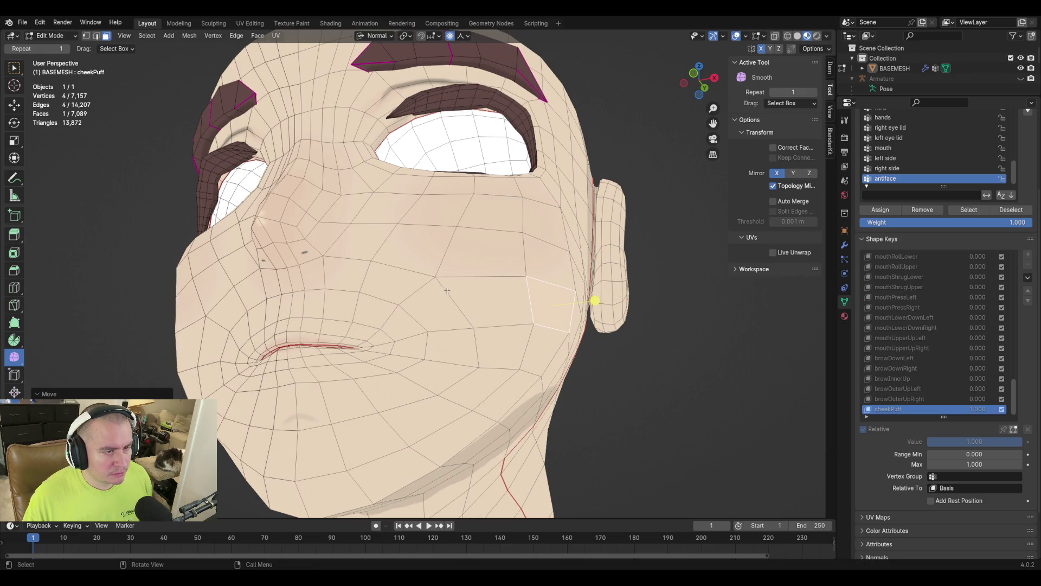
Move a selected cheek vertex outward along the normal
key(1)
click(435, 276)
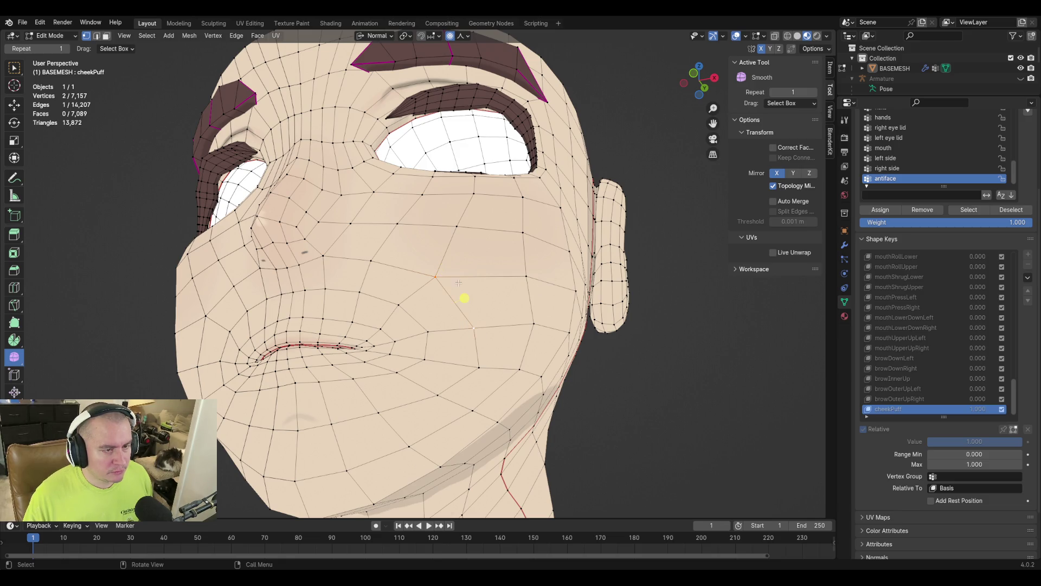
middle_drag(457, 282, 492, 293)
key(g)
key(z)
key(z)
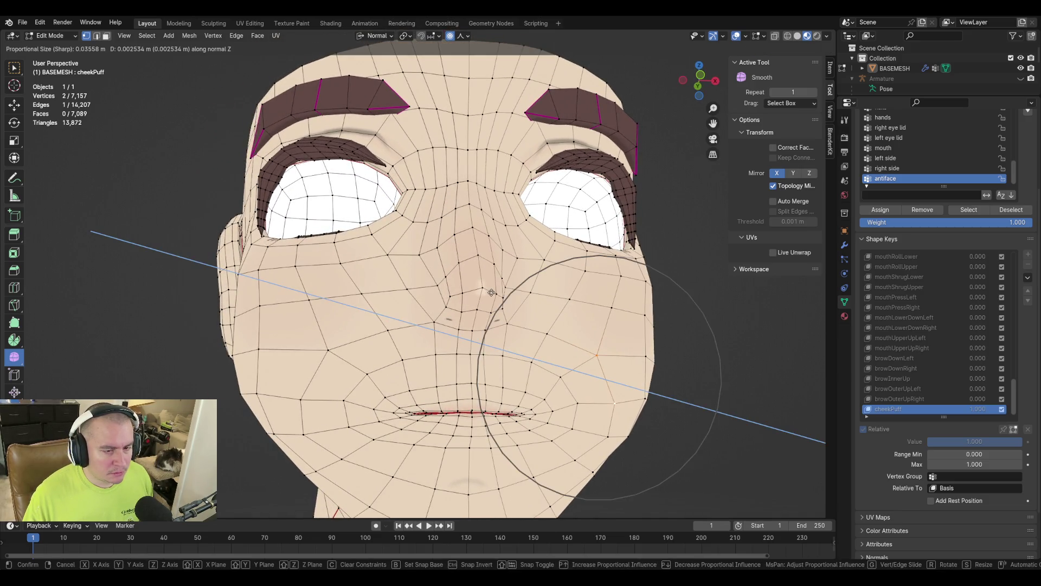
click(498, 300)
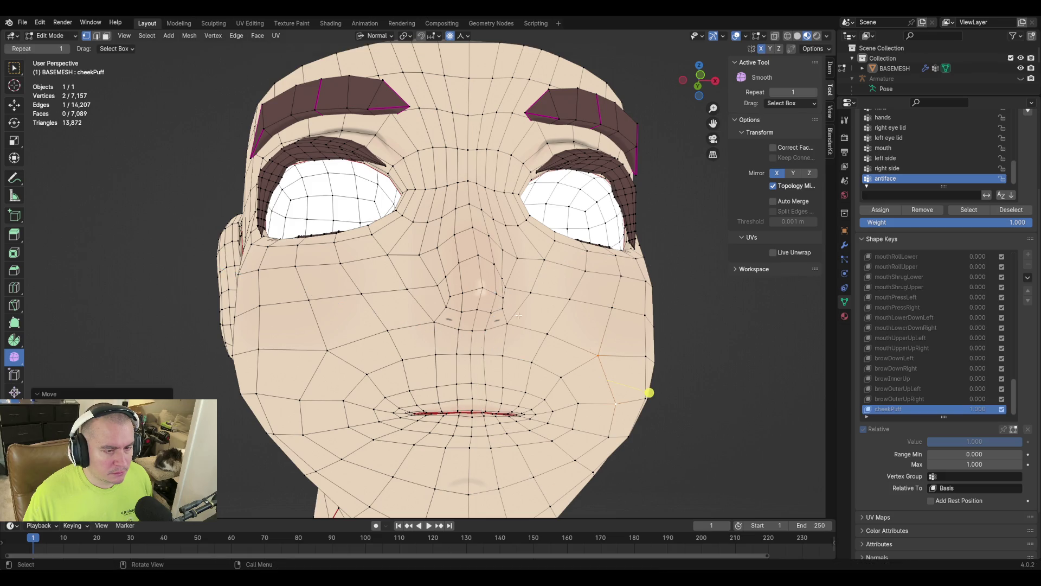
Back in Sculpt Mode, preview cheekPuff at partial and full strength, then reset it to 0
key(ctrl+Tab)
mouse_move(990, 419)
mouse_down()
mouse_move(928, 419)
mouse_move(1022, 419)
mouse_up()
mouse_move(521, 282)
middle_down()
mouse_move(630, 356)
mouse_move(481, 359)
mouse_move(607, 353)
mouse_move(542, 347)
middle_up()
drag(1002, 416, 928, 420)
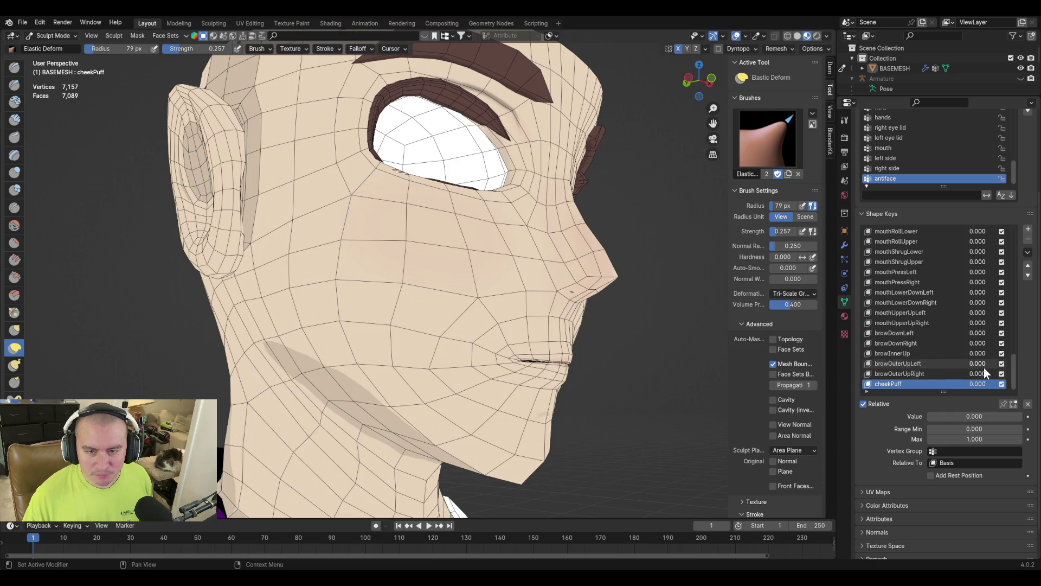
Add a blank Key 72 shape key, set the brush radius to 115 px, and enter Edit Mode
click(1028, 229)
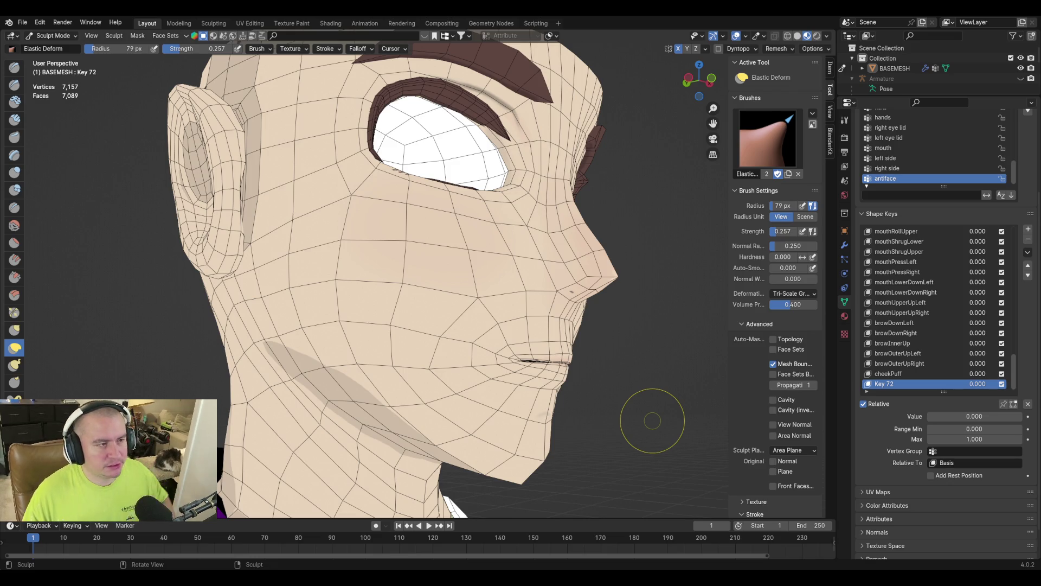
mouse_move(586, 135)
middle_down()
mouse_move(412, 179)
mouse_move(433, 173)
middle_up()
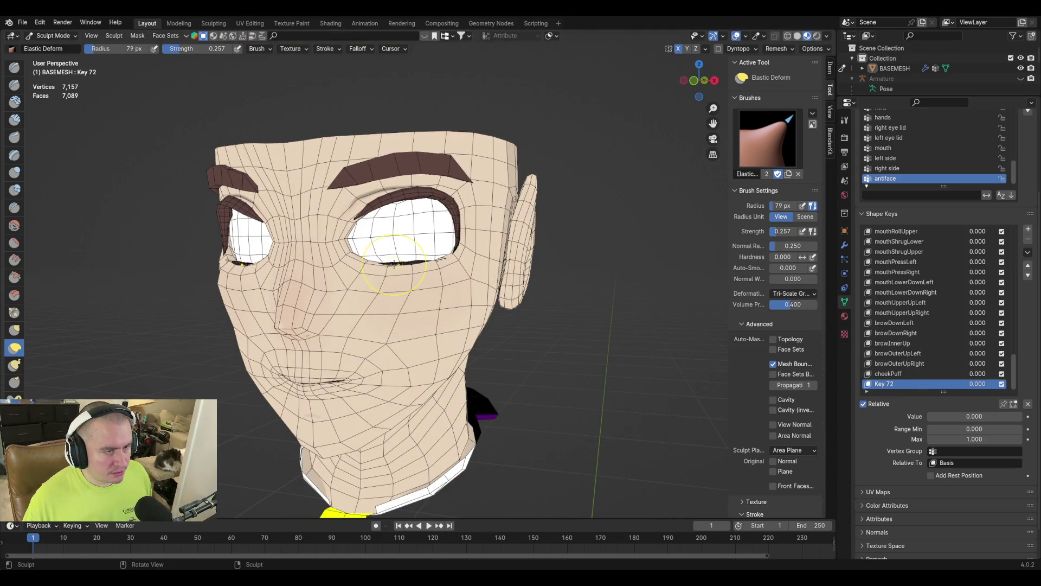
key(f)
click(470, 275)
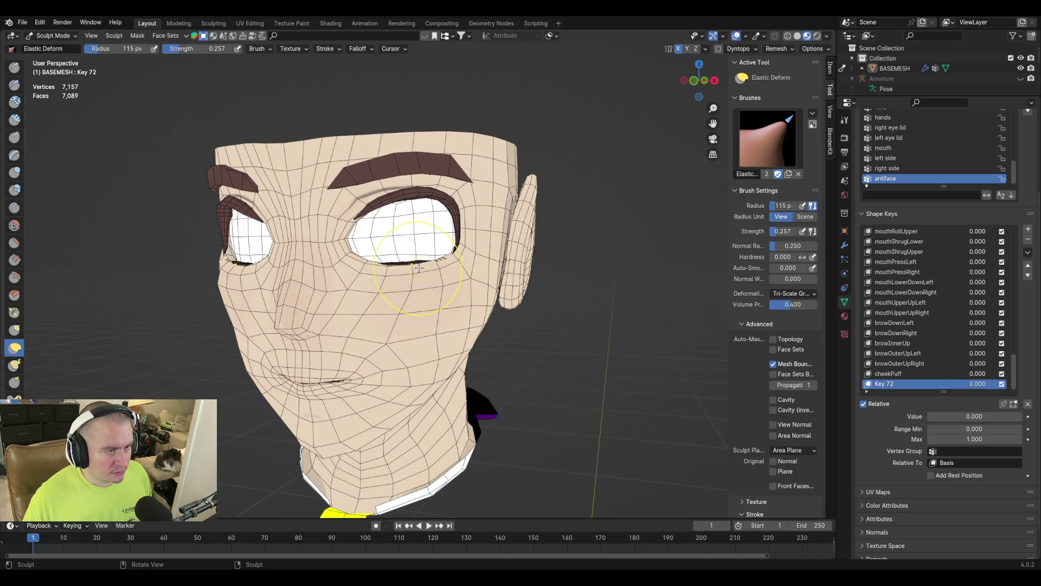
middle_drag(418, 268, 407, 287)
key(Tab)
scroll(404, 290, up, 3)
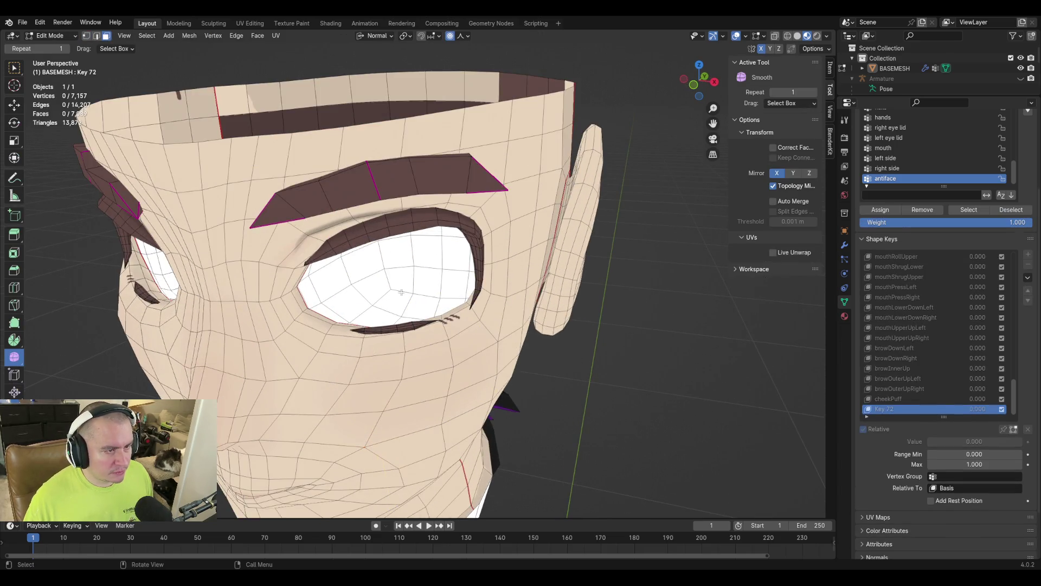
Select the first eyeball's faces with loop and circle selection and hide them
alt+shift+click(393, 274)
click(394, 291)
mouse_move(394, 291)
middle_down()
mouse_move(253, 326)
mouse_move(376, 314)
middle_up()
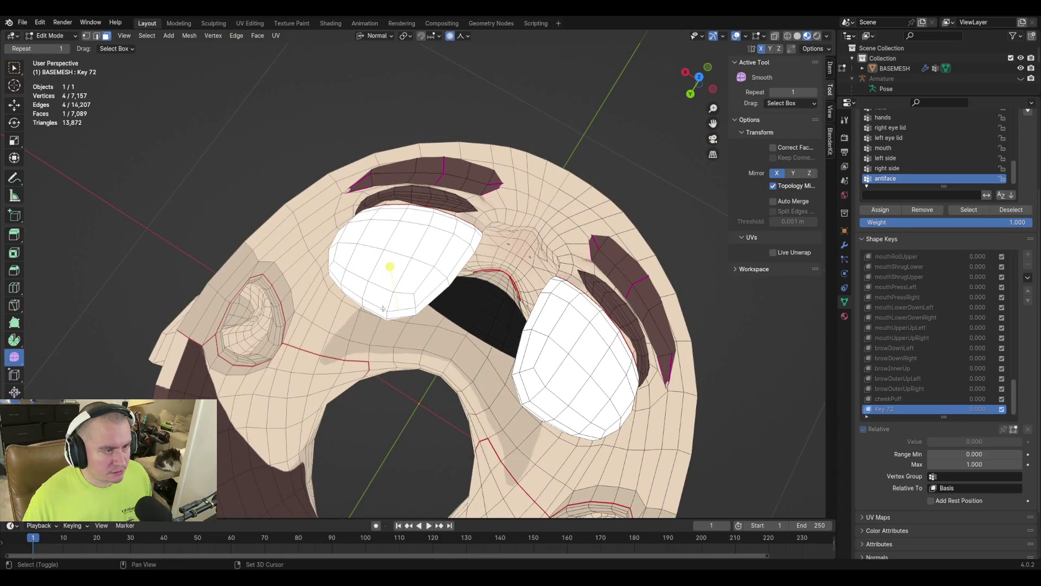
alt+click(391, 253)
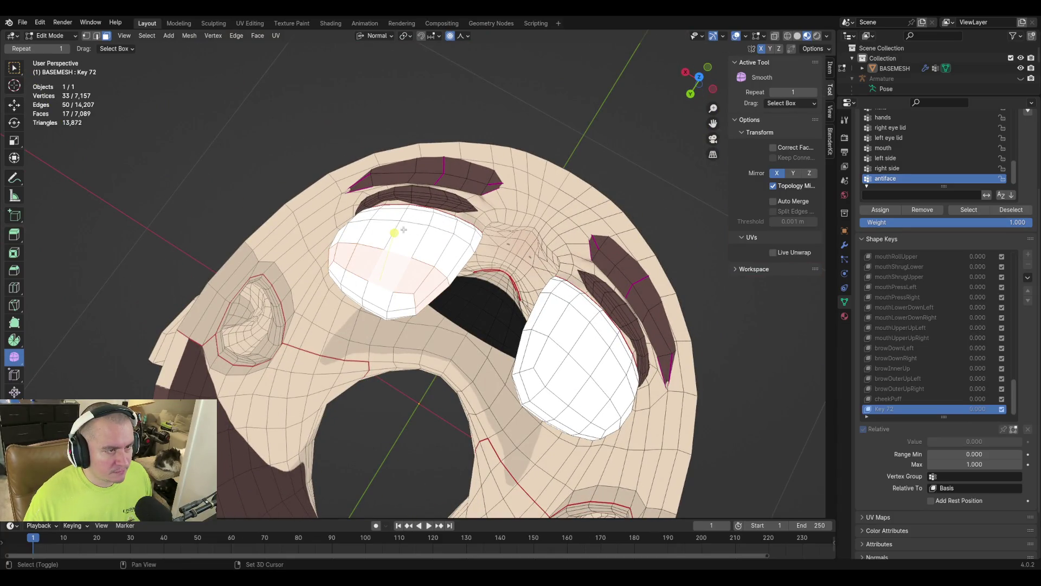
alt+shift+click(402, 225)
middle_drag(449, 288, 341, 289)
alt+shift+click(351, 287)
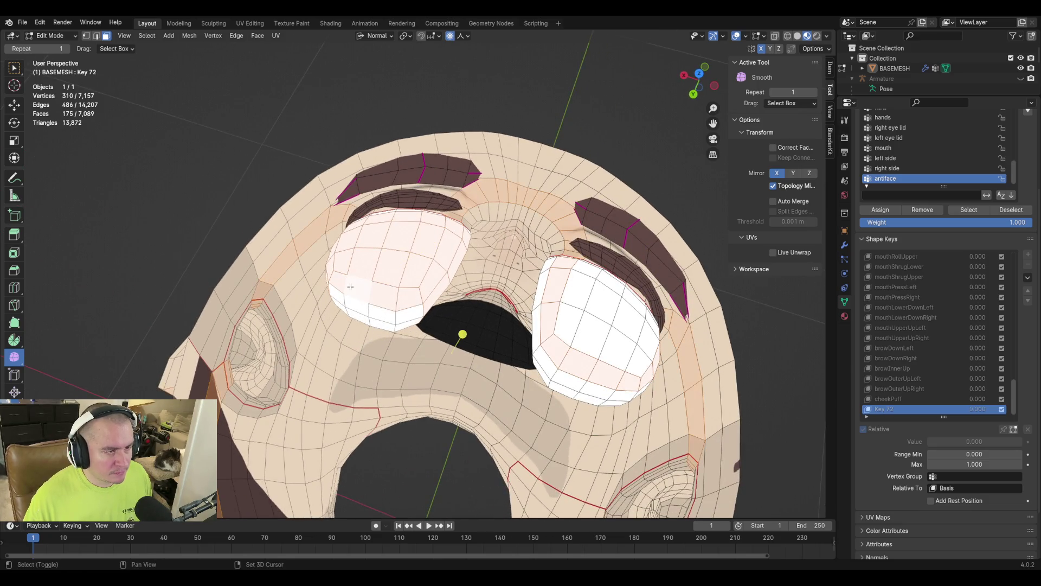
key(ctrl+z)
middle_drag(394, 335, 349, 311)
key(c)
mouse_move(348, 312)
mouse_down()
mouse_move(374, 293)
mouse_move(404, 303)
mouse_move(388, 325)
mouse_move(373, 324)
mouse_up()
right_click(369, 320)
key(h)
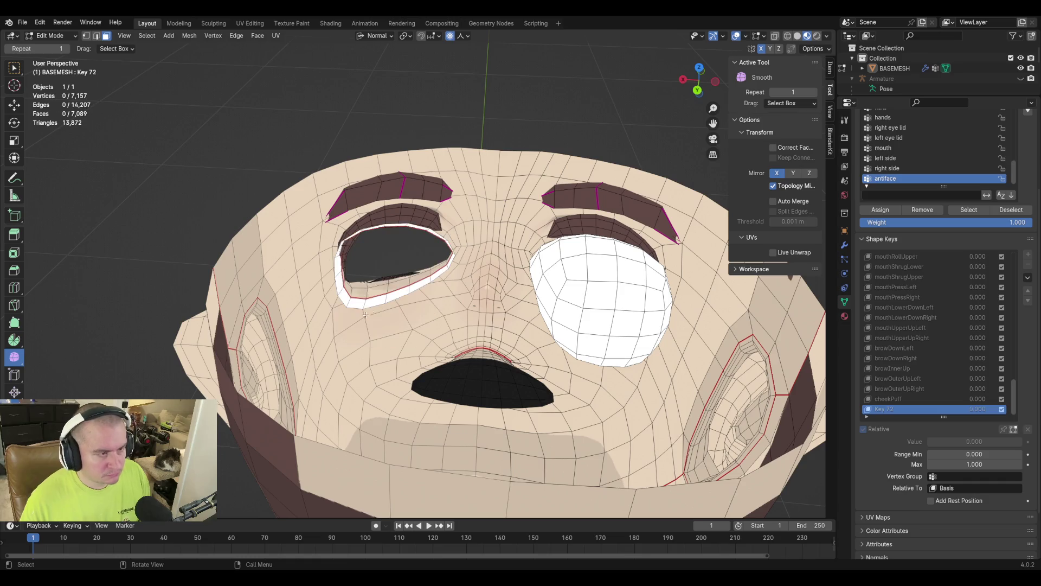
Grow a selection over the other eyeball and hide it, then hide the leftover eyeball faces
middle_drag(450, 300, 553, 325)
shift+click(552, 318)
key(ctrl+KP_Add)
key(ctrl+KP_Add)
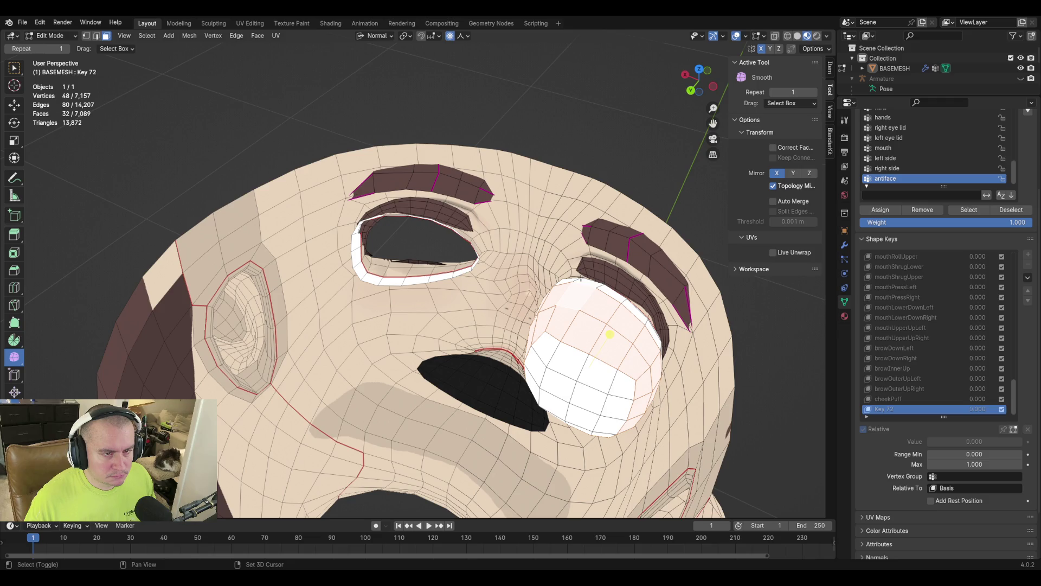
key(ctrl+KP_Add)
key(h)
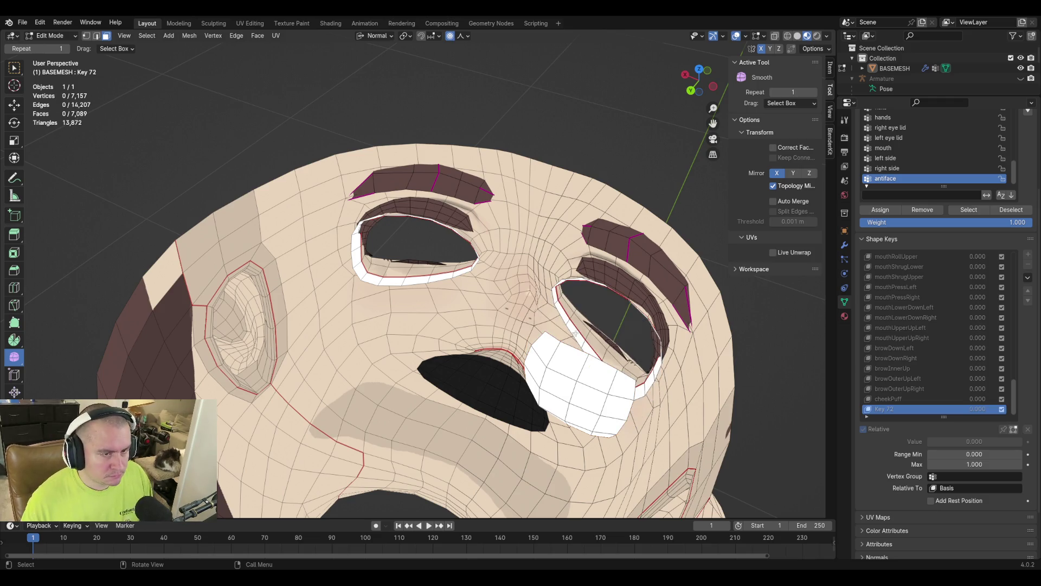
scroll(564, 319, down, 3)
mouse_move(563, 318)
middle_down()
mouse_move(534, 298)
mouse_move(562, 308)
middle_up()
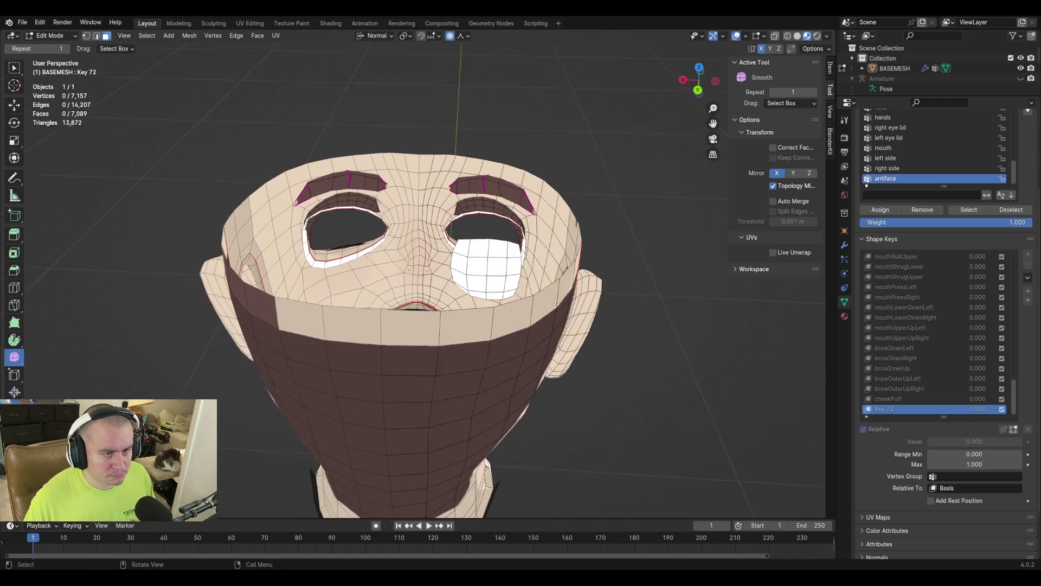
scroll(562, 308, up, 4)
key(c)
mouse_move(542, 244)
mouse_down()
mouse_move(629, 239)
mouse_move(594, 315)
mouse_move(541, 290)
mouse_move(515, 299)
mouse_up()
key(Escape)
key(h)
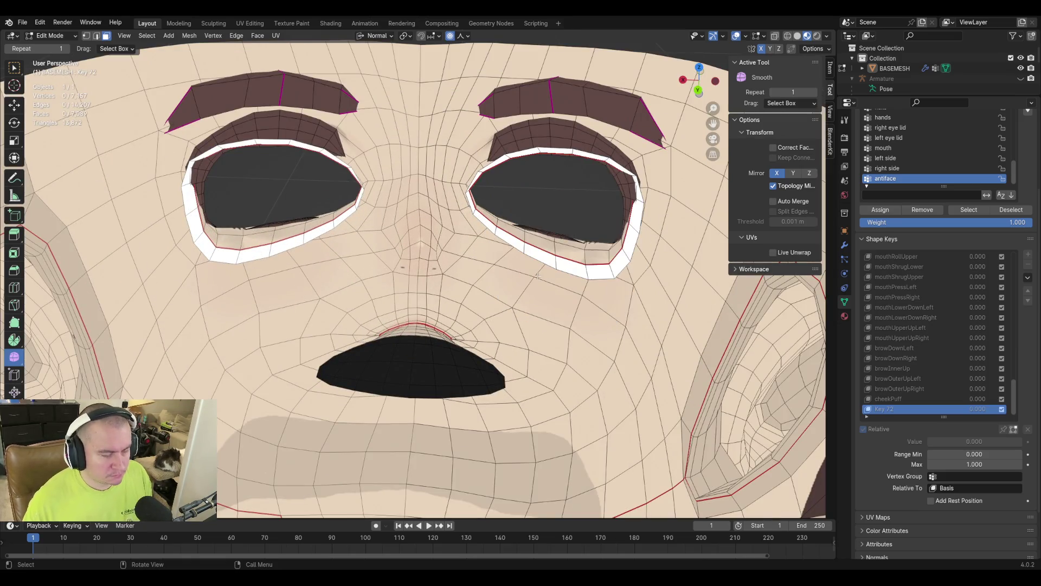
scroll(373, 290, down, 5)
mouse_move(373, 290)
middle_down()
mouse_move(542, 271)
mouse_move(643, 242)
mouse_move(599, 301)
mouse_move(541, 322)
middle_up()
scroll(542, 271, up, 5)
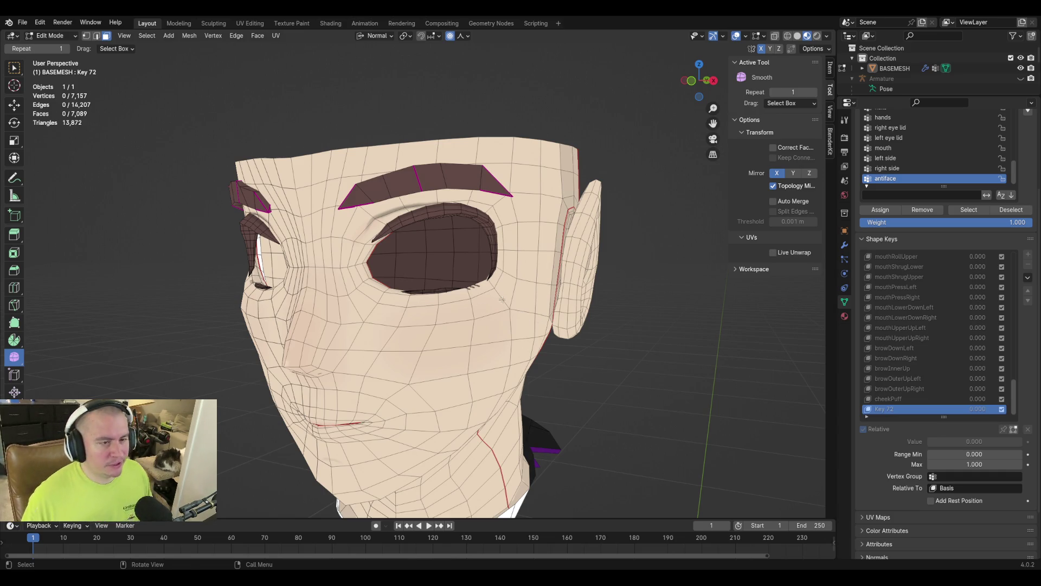
Set Key 72 to 1 and push the skin under the eye up toward the eye corner
middle_drag(492, 301, 509, 287)
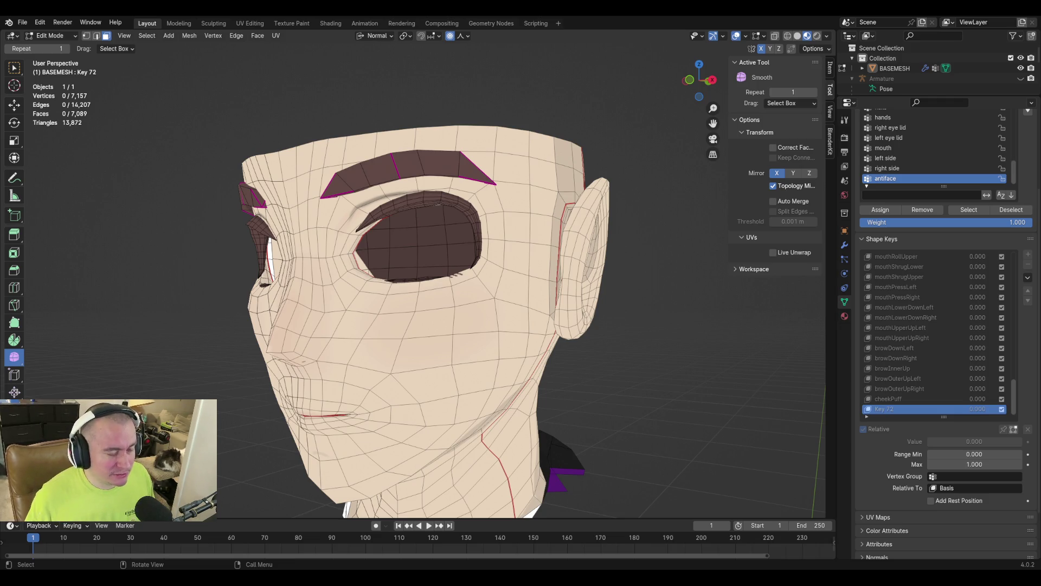
middle_drag(432, 257, 476, 283)
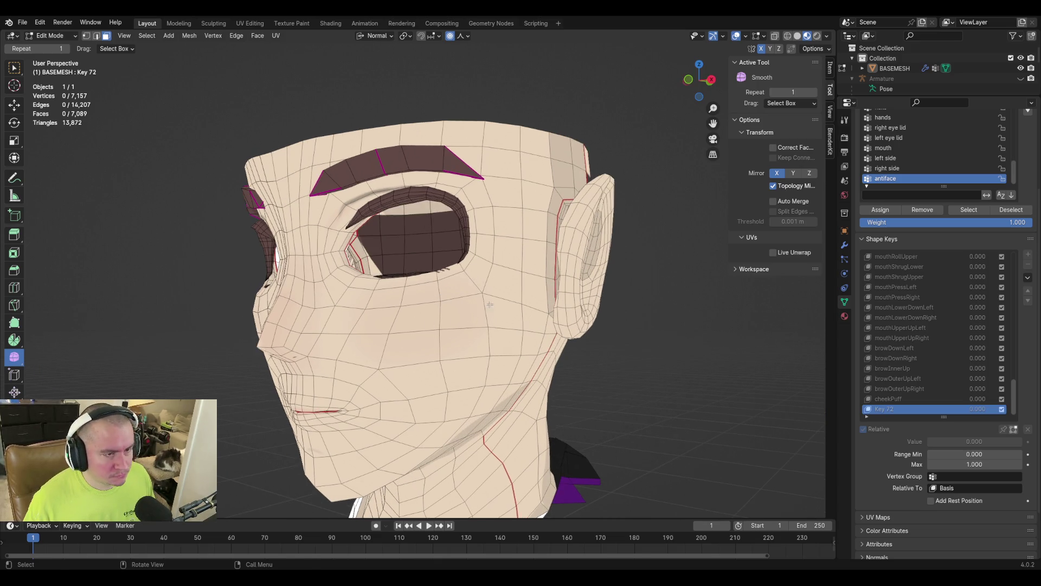
key(ctrl+Tab)
click(467, 361)
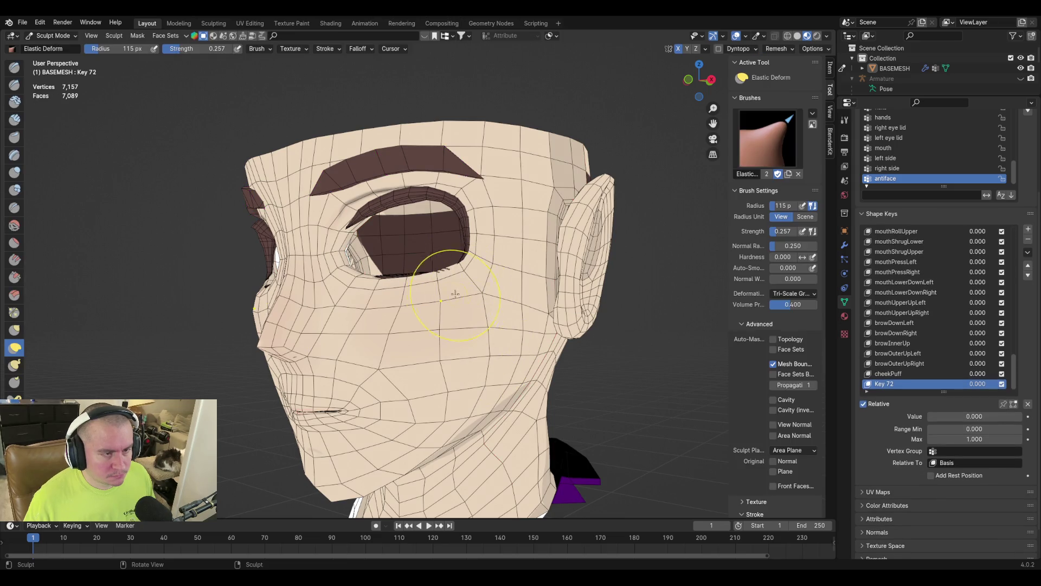
drag(459, 294, 450, 279)
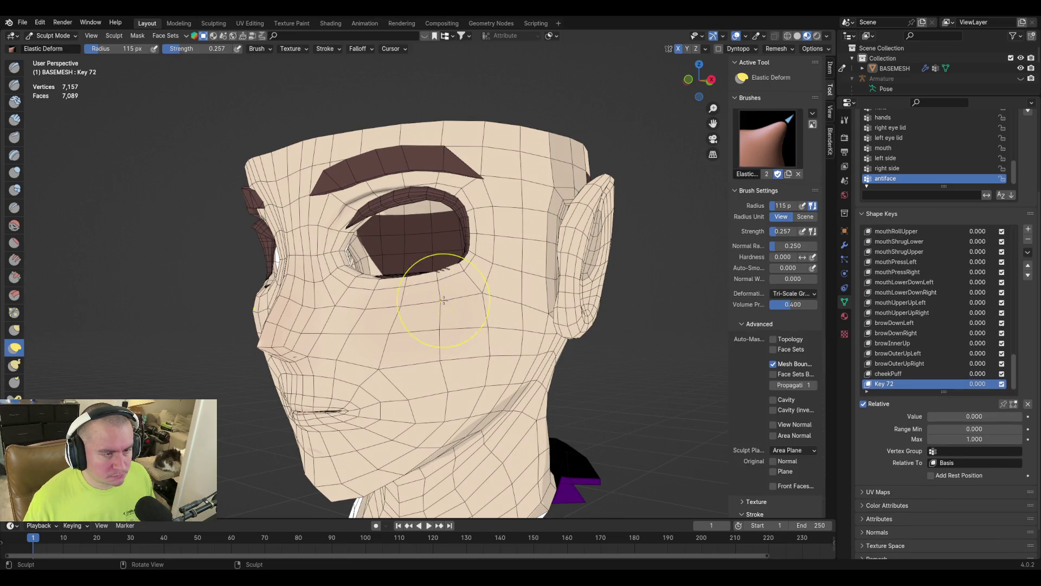
key(Tab)
key(Tab)
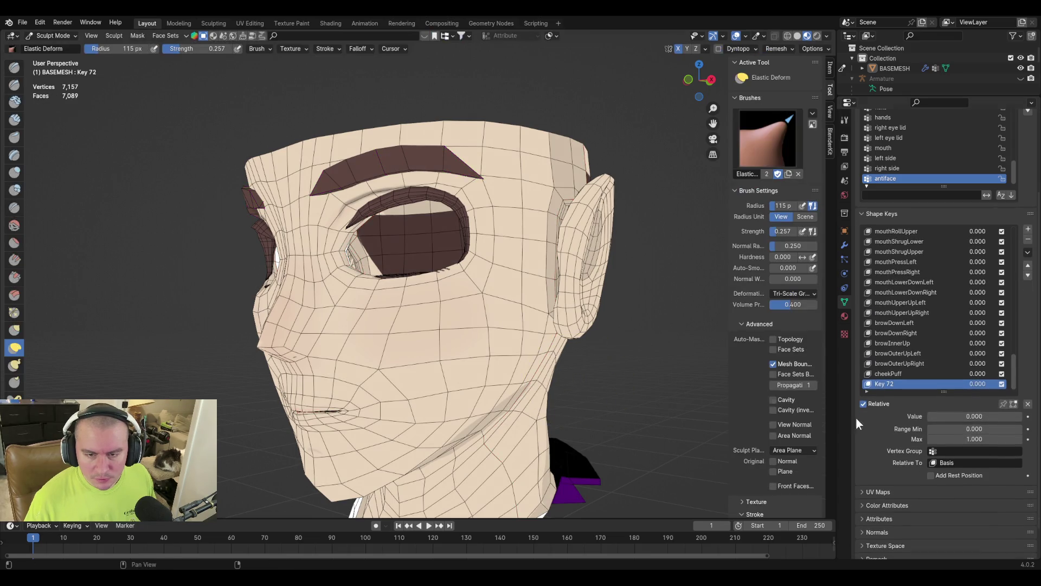
drag(932, 416, 1023, 416)
key(Tab)
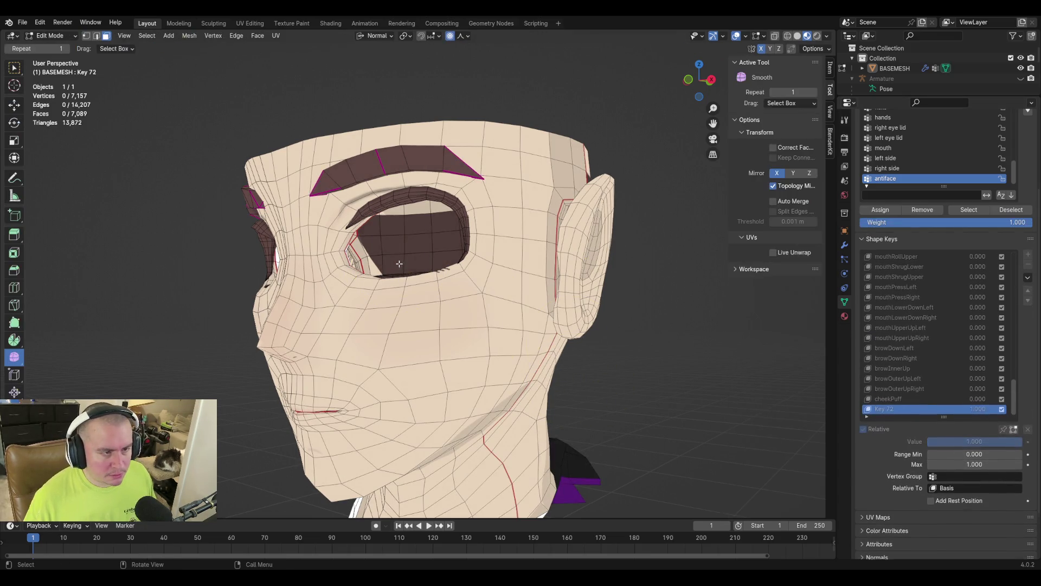
key(Tab)
drag(439, 297, 477, 270)
mouse_move(413, 315)
middle_down()
mouse_move(471, 333)
mouse_move(439, 281)
middle_up()
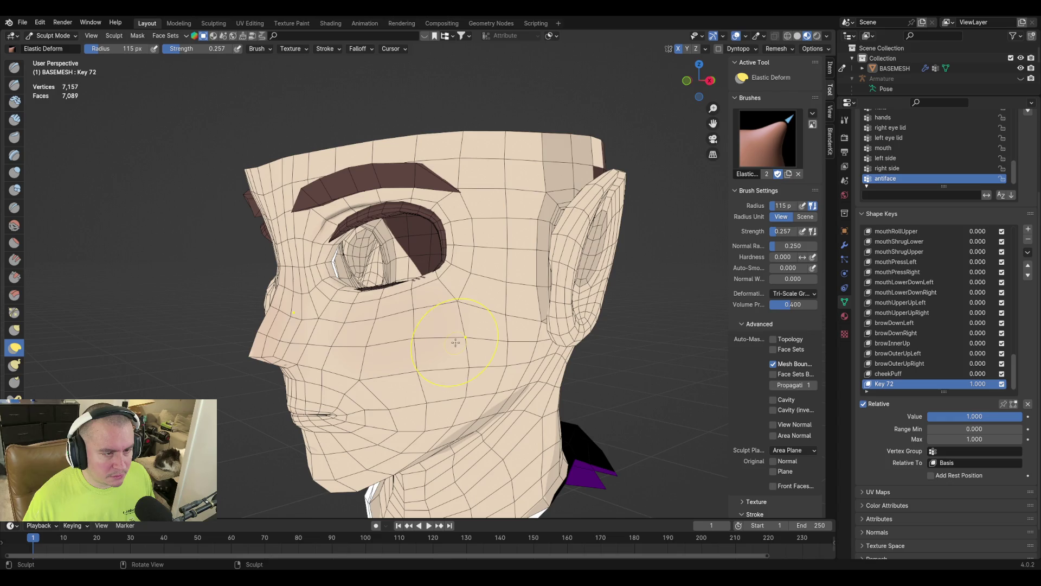
key(Tab)
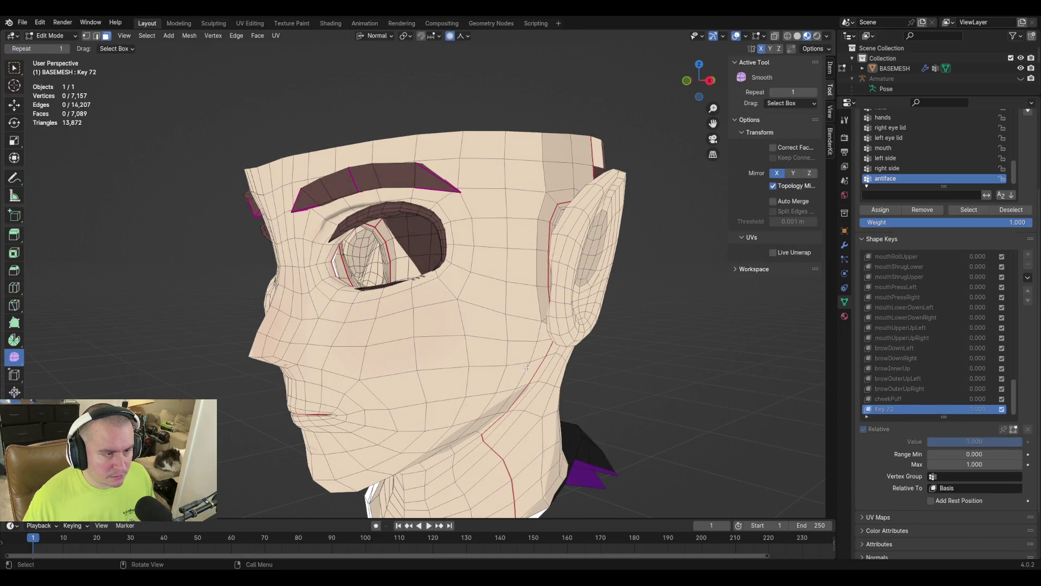
Reset Key 72 to 0 and rename it eyeSquintLeft, stored as eyeSquintLeft.001
key(Tab)
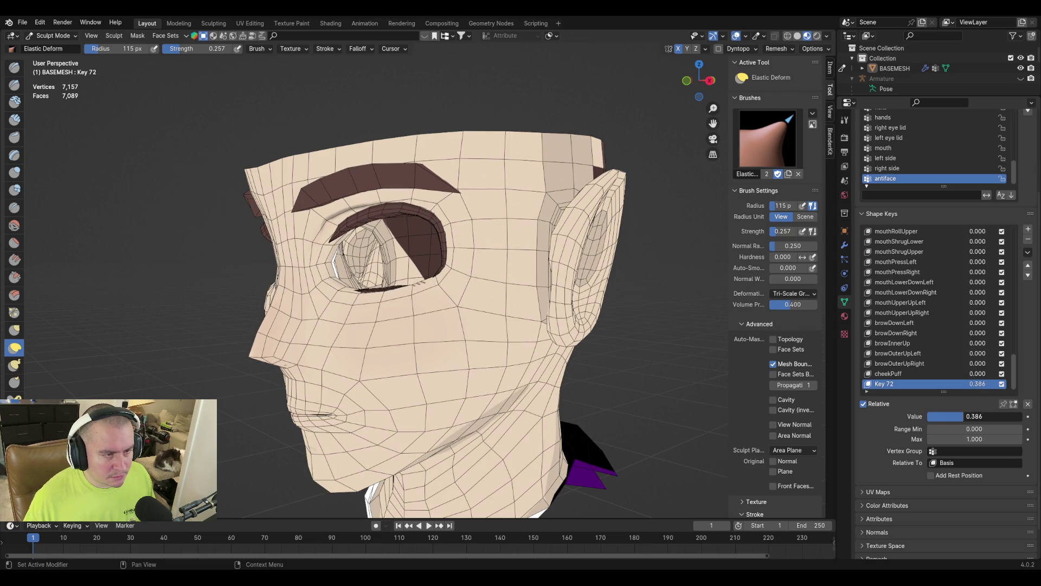
drag(974, 416, 931, 416)
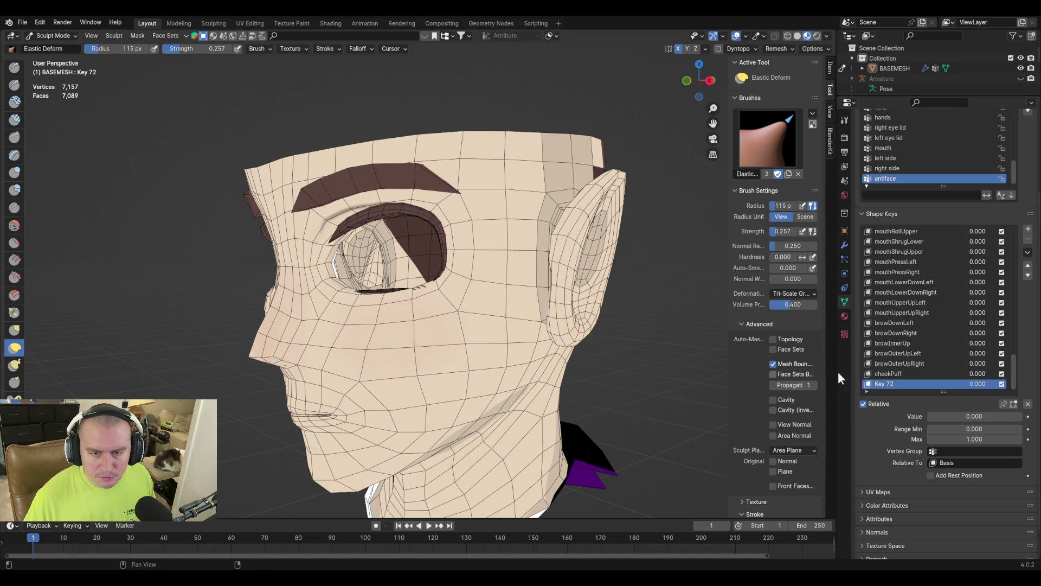
double_click(890, 383)
text(eyeSquintL)
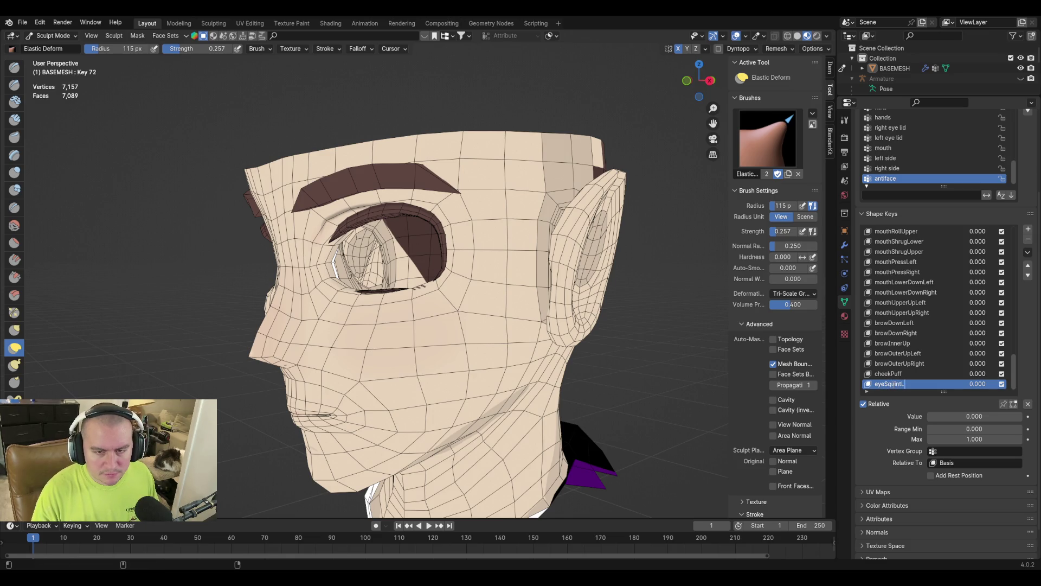
text(eft)
key(Return)
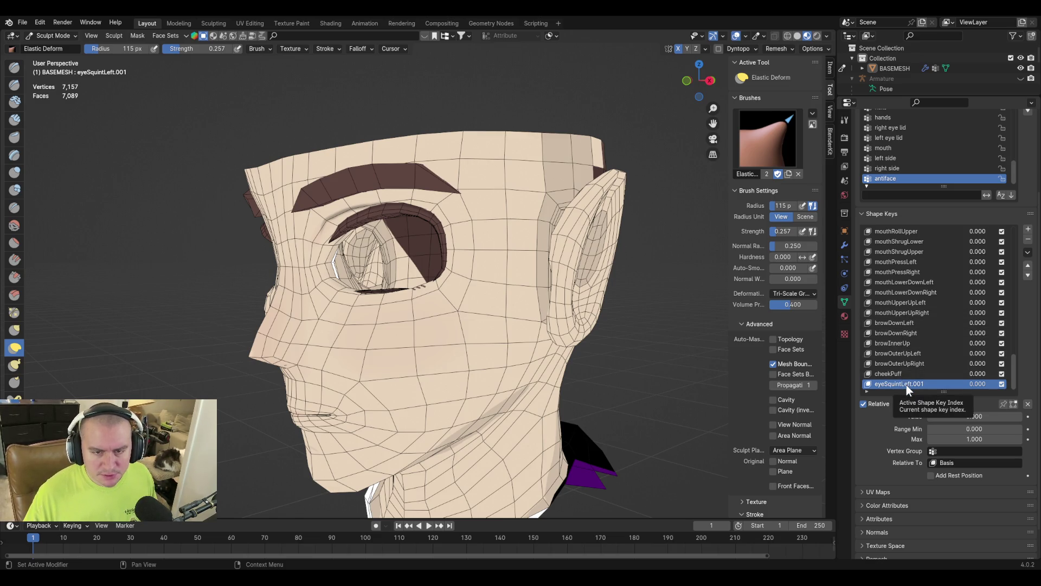
Preview the eyeSquintLeft shape key at 1.000, then return it to 0.000
scroll(903, 343, up, 3)
scroll(913, 350, up, 10)
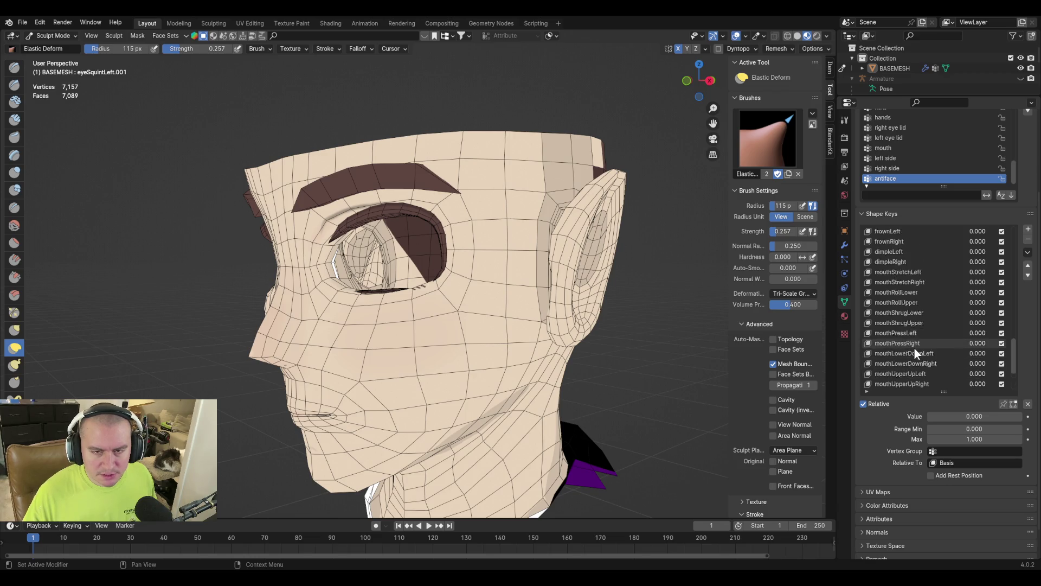
scroll(911, 351, down, 5)
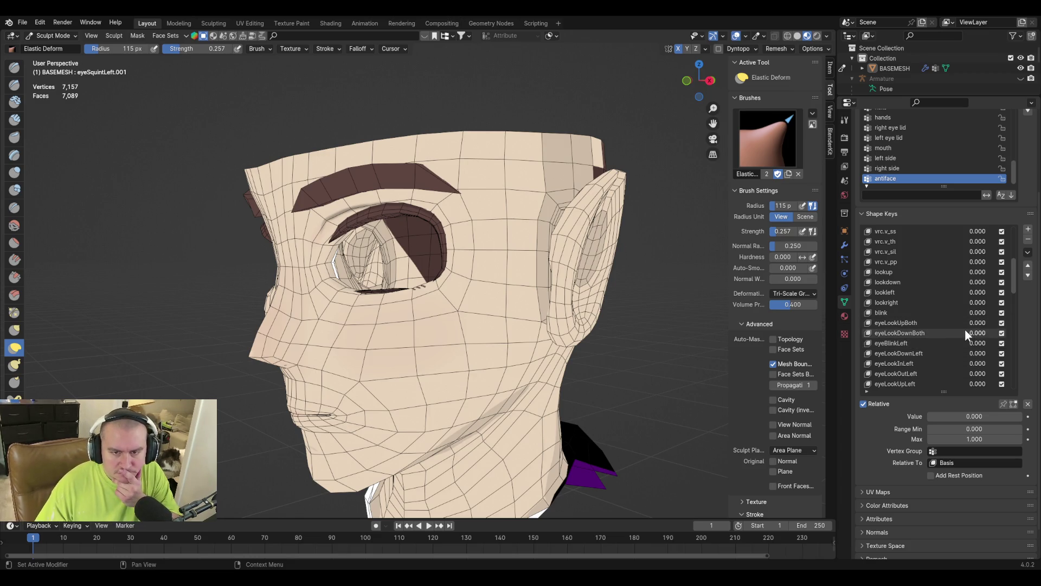
scroll(964, 330, down, 3)
click(900, 363)
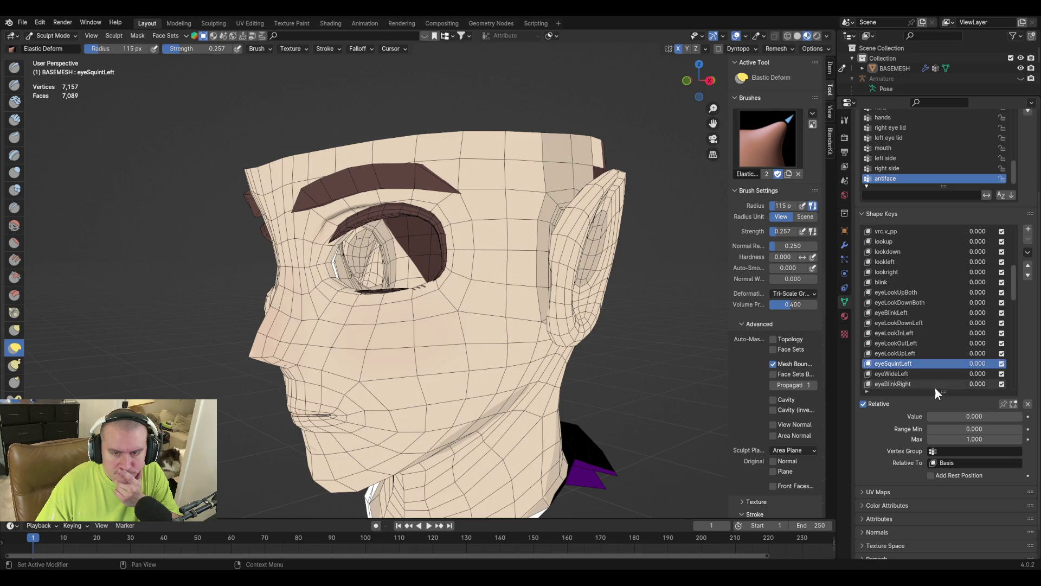
drag(957, 417, 1015, 417)
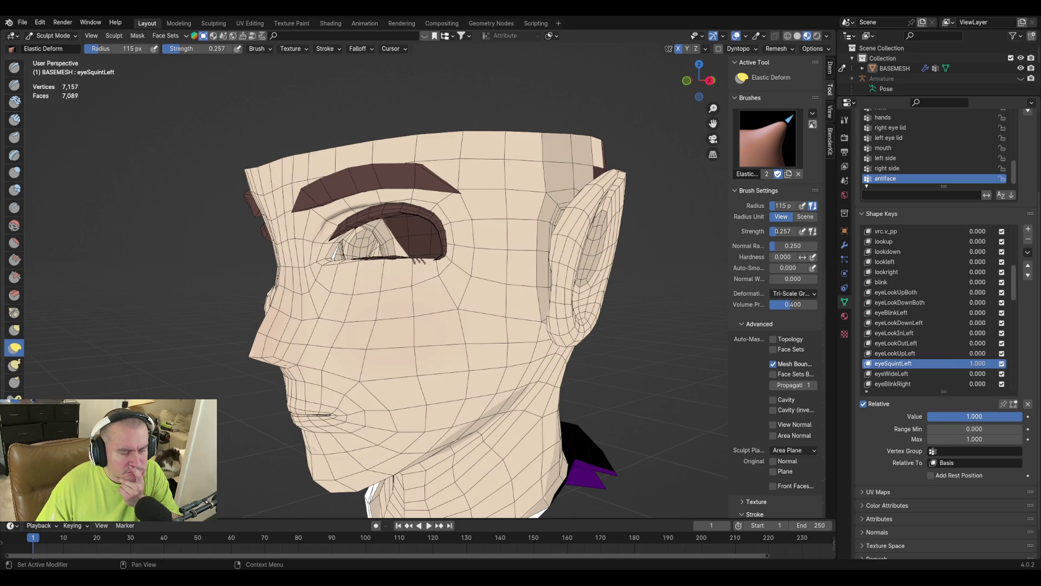
drag(1015, 416, 929, 417)
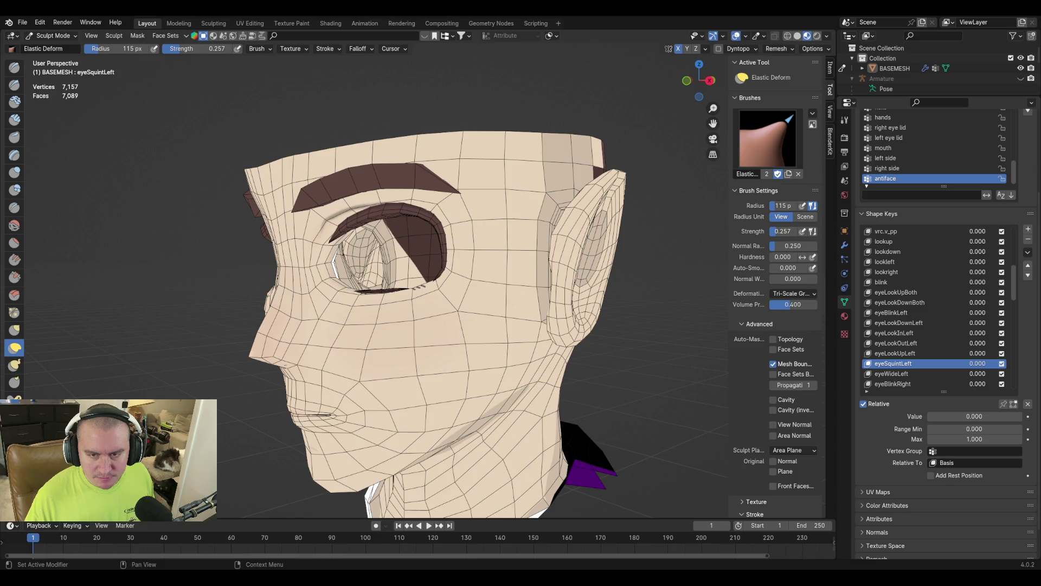
scroll(945, 356, down, 10)
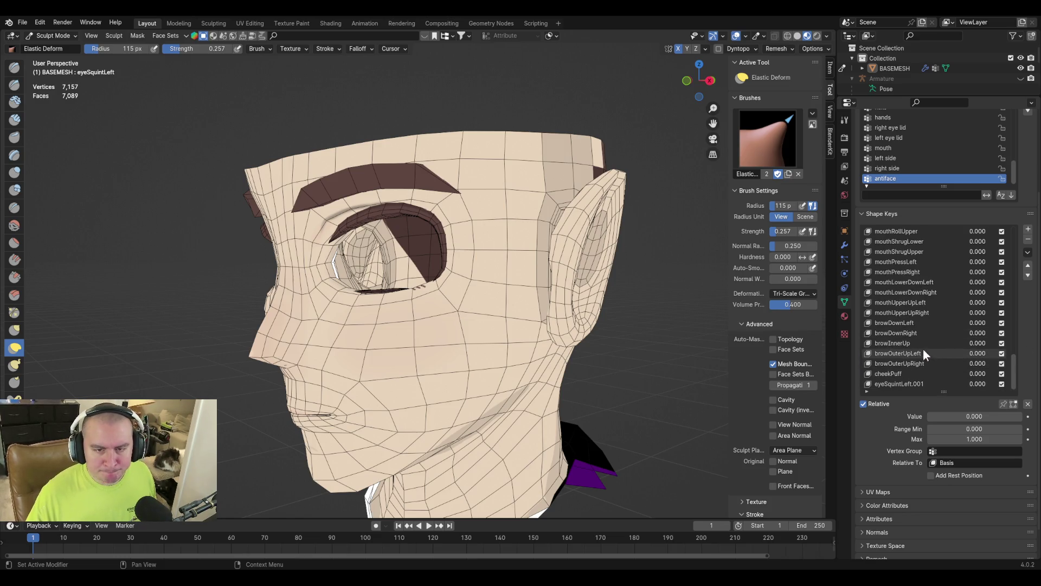
Rename the key cheekSquintLeft, limit it to the left side vertex group, and set it to 1
double_click(910, 383)
text(cheekSquintLeft)
key(Return)
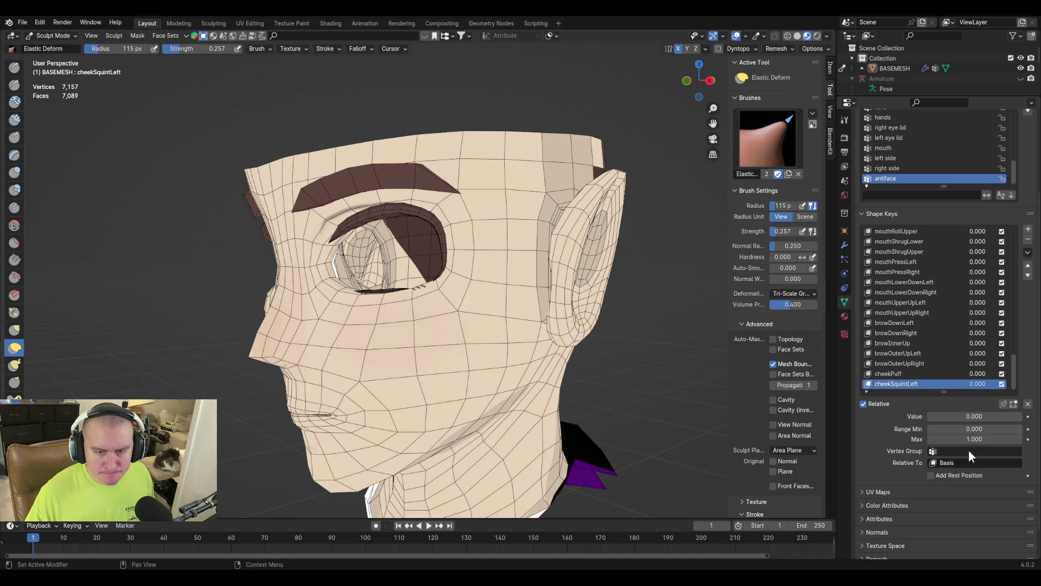
click(969, 452)
text(left side)
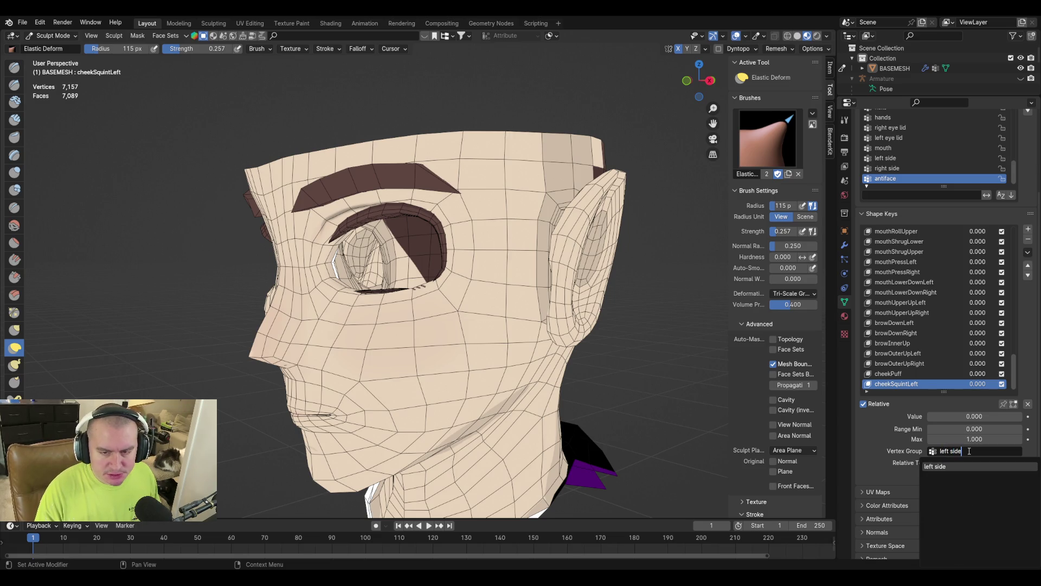
key(Return)
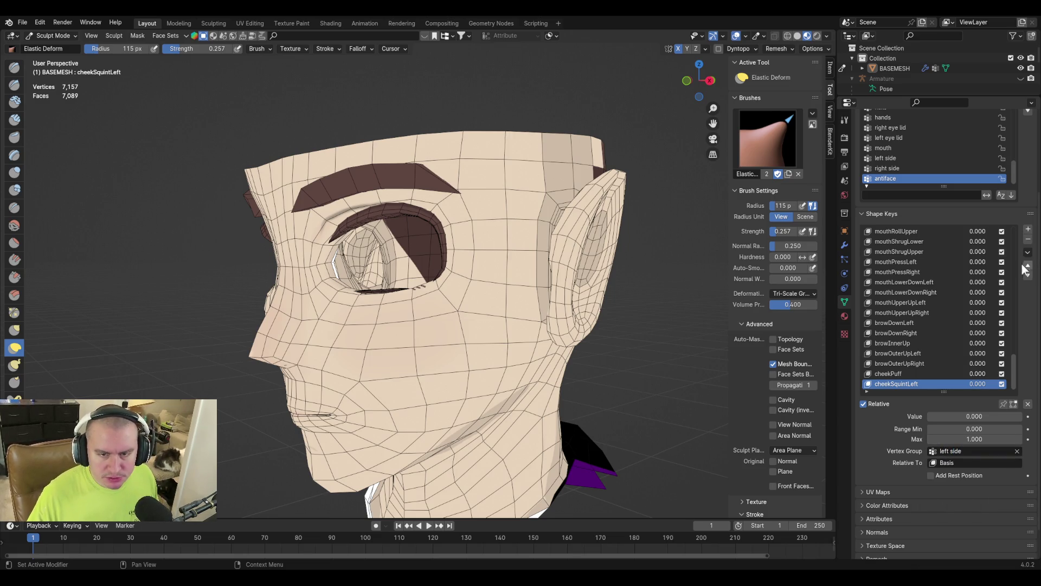
mouse_move(936, 415)
mouse_down()
mouse_move(992, 416)
mouse_move(1007, 392)
mouse_up()
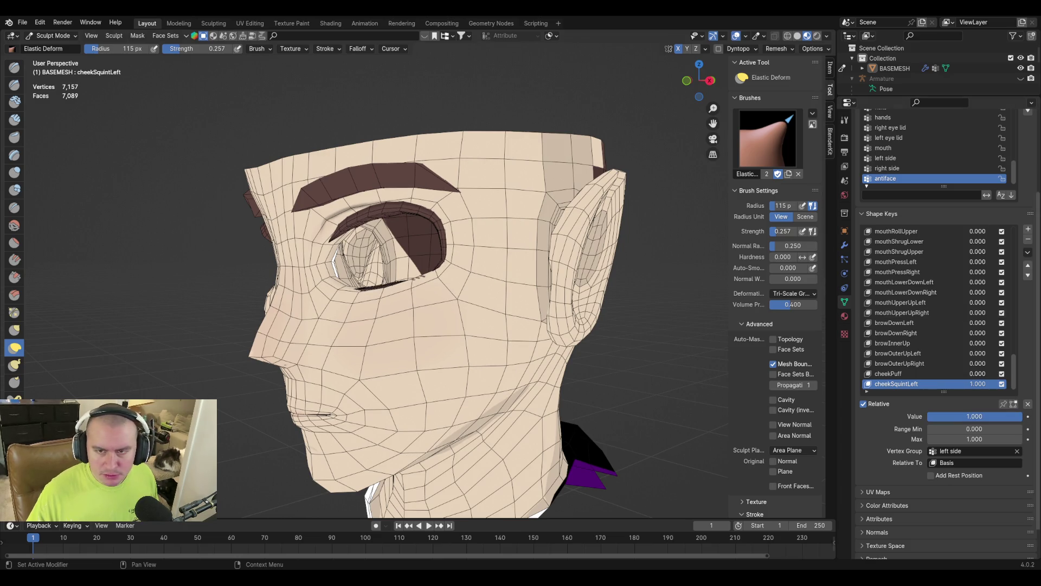
Add a New Shape from Mix, then switch the source key's vertex group to right side
click(1028, 252)
click(1007, 261)
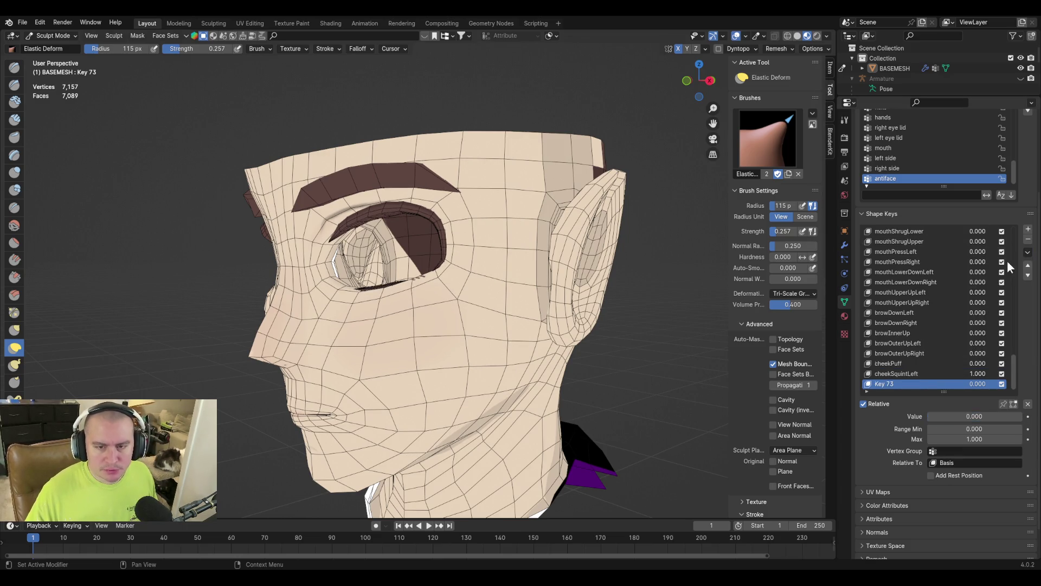
click(889, 375)
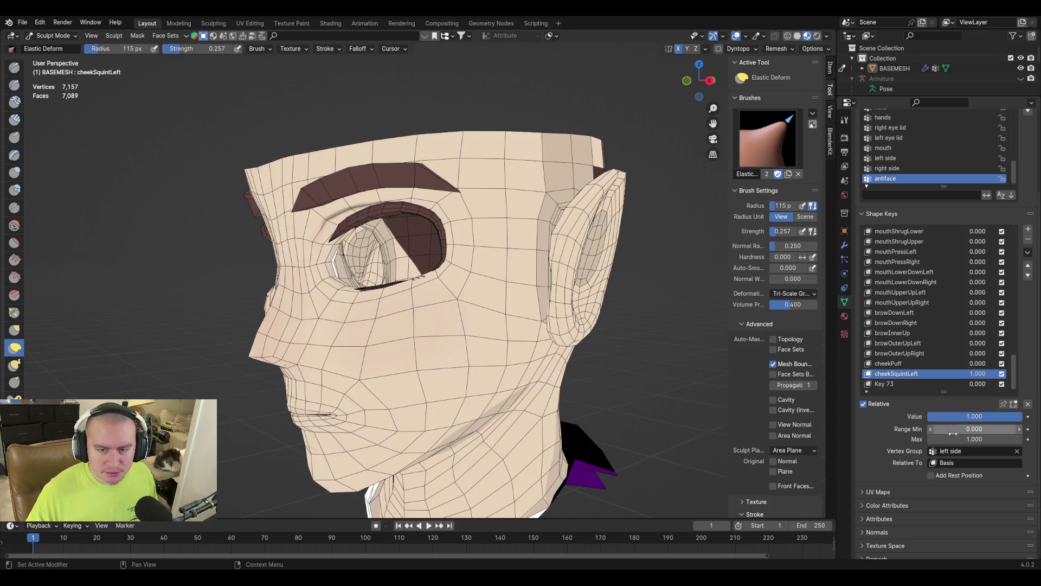
click(965, 451)
text(right)
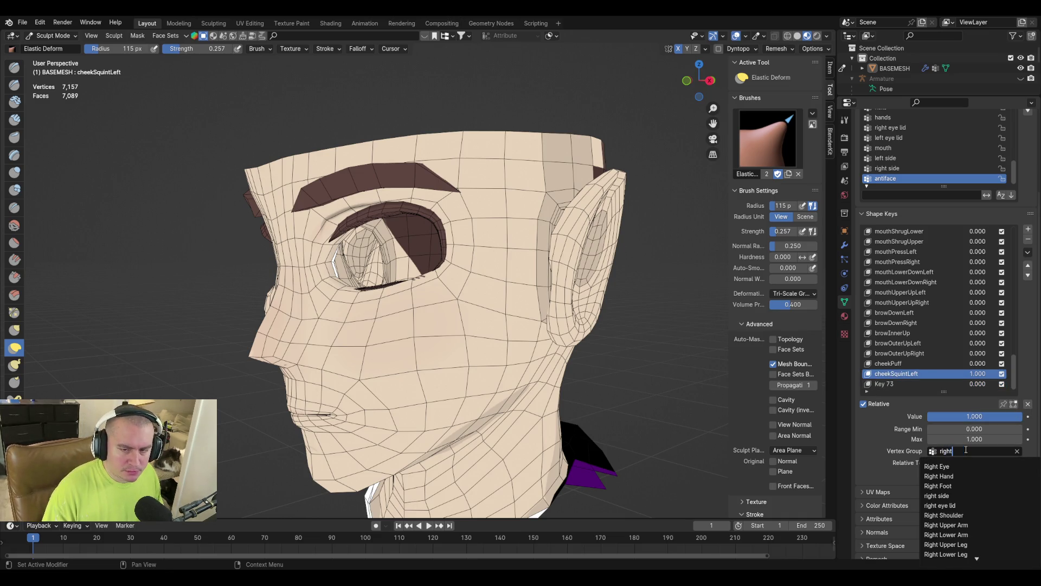
key(Return)
Add another New Shape from Mix and name it cheekSquintRight
click(1028, 252)
click(1001, 260)
double_click(887, 386)
text(cheekSquintLeft)
key(BackSpace)
key(BackSpace)
text(Right)
key(Return)
Delete the original combined key and rename Key 73 to cheekSquintLeft
click(889, 363)
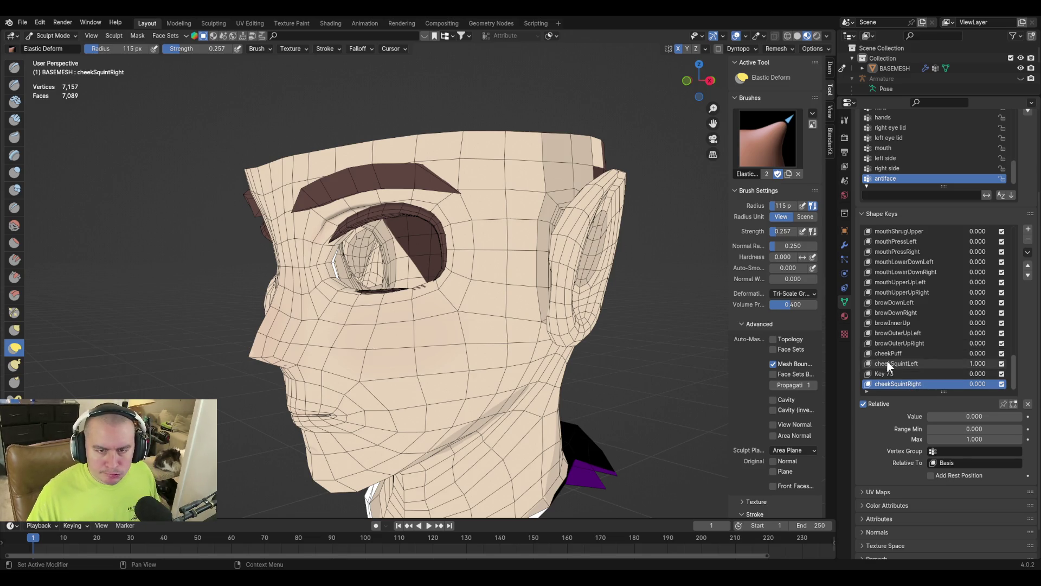
click(1027, 239)
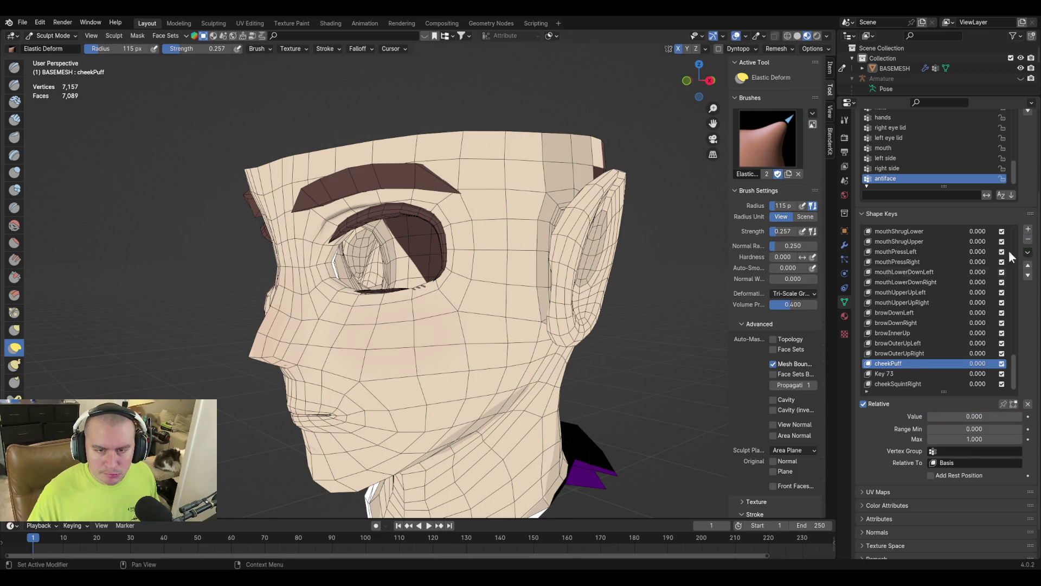
click(889, 373)
double_click(889, 373)
text(cheekSquintLeft)
key(Return)
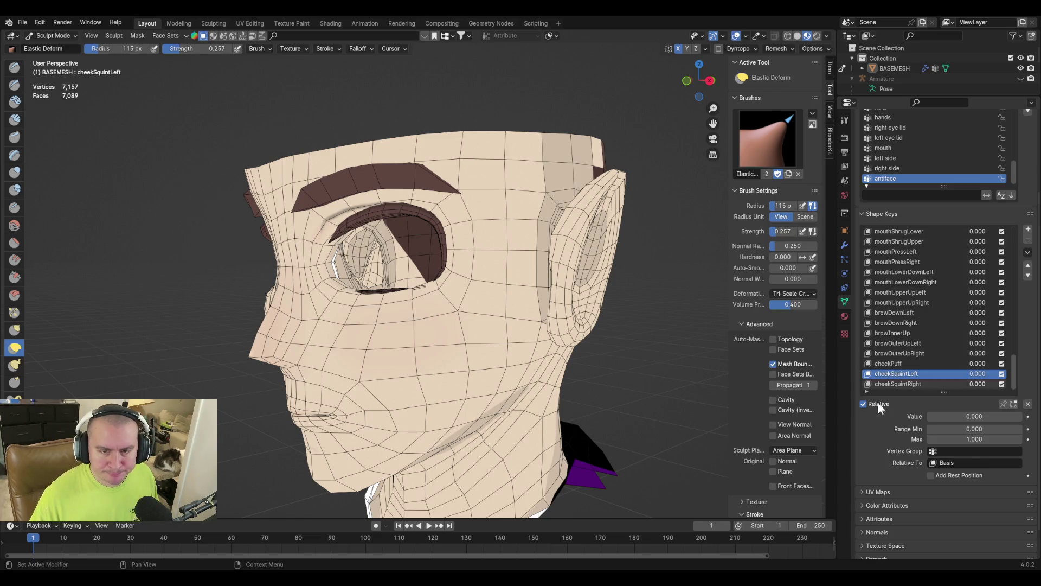
Save the file, add a New Shape from Mix, and name Key 75 noseSneerLeft
mouse_move(940, 419)
mouse_down()
mouse_move(1020, 418)
mouse_move(927, 416)
mouse_up()
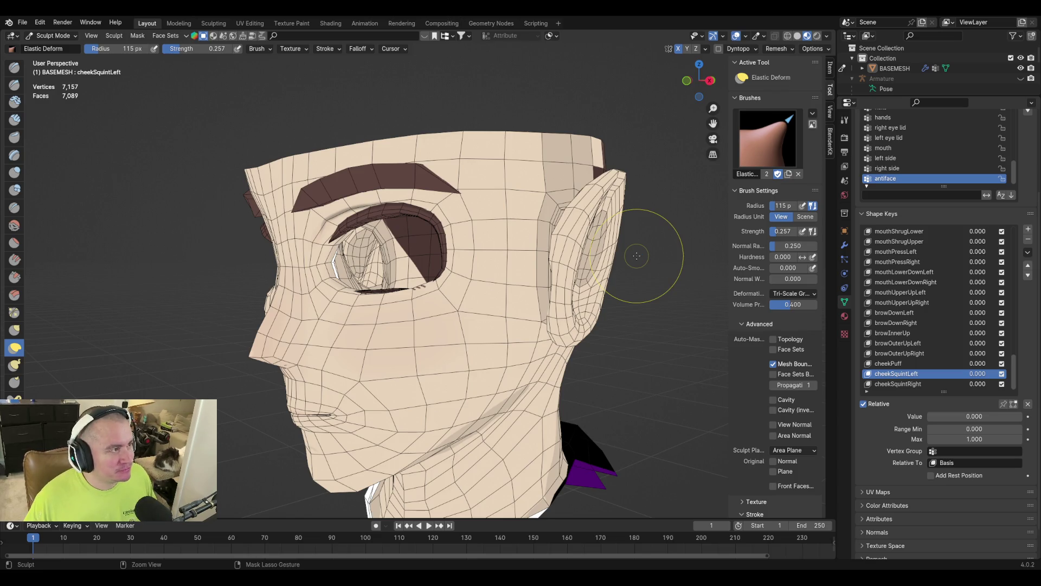
key(ctrl+s)
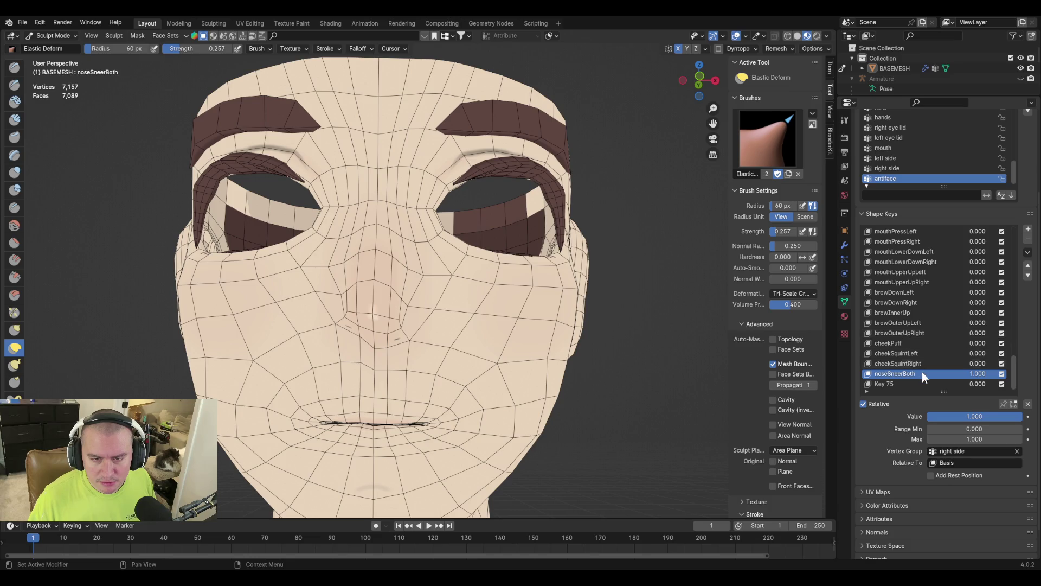
click(1028, 252)
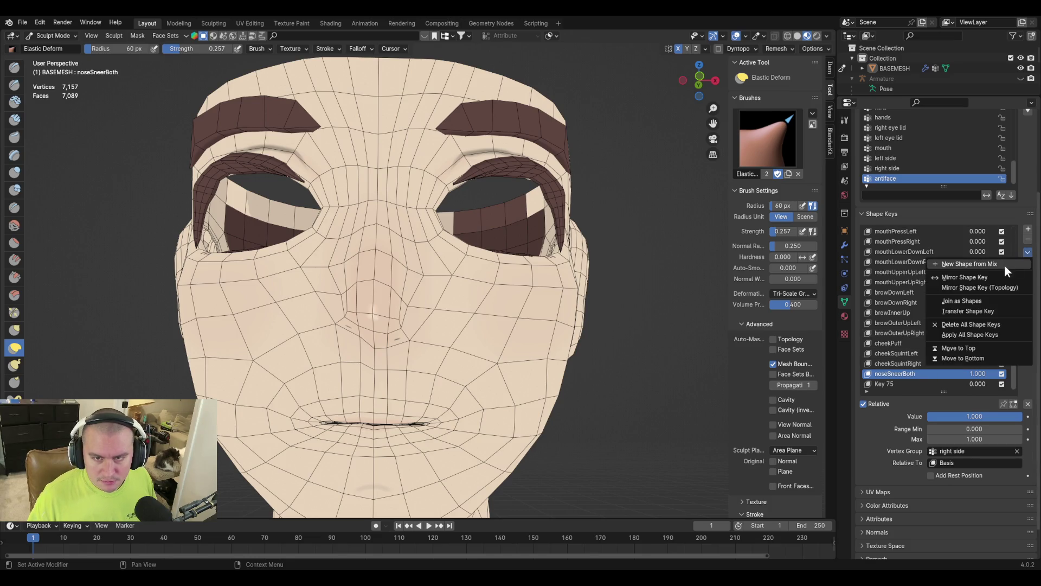
click(1005, 264)
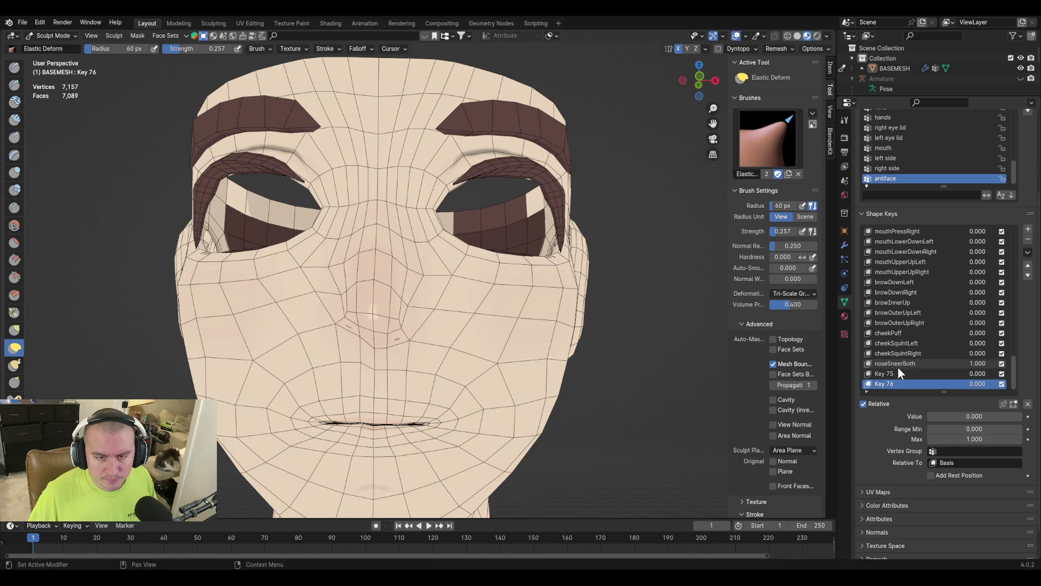
double_click(885, 372)
text(noseSneerLeft)
Rename Key 76 to noseSneerRight
double_click(877, 384)
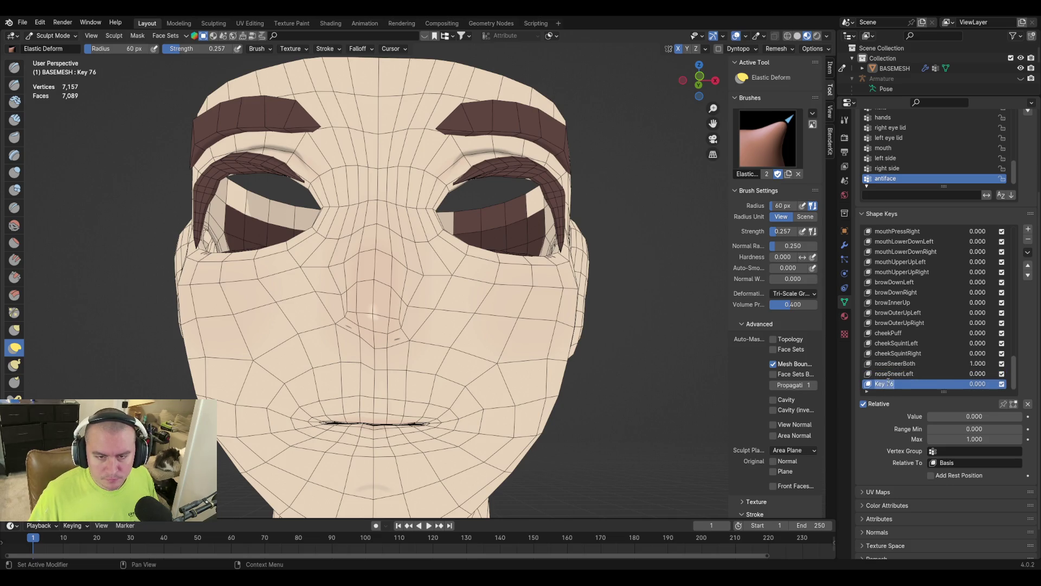
text(noseSneerLeft)
key(BackSpace)
key(BackSpace)
key(BackSpace)
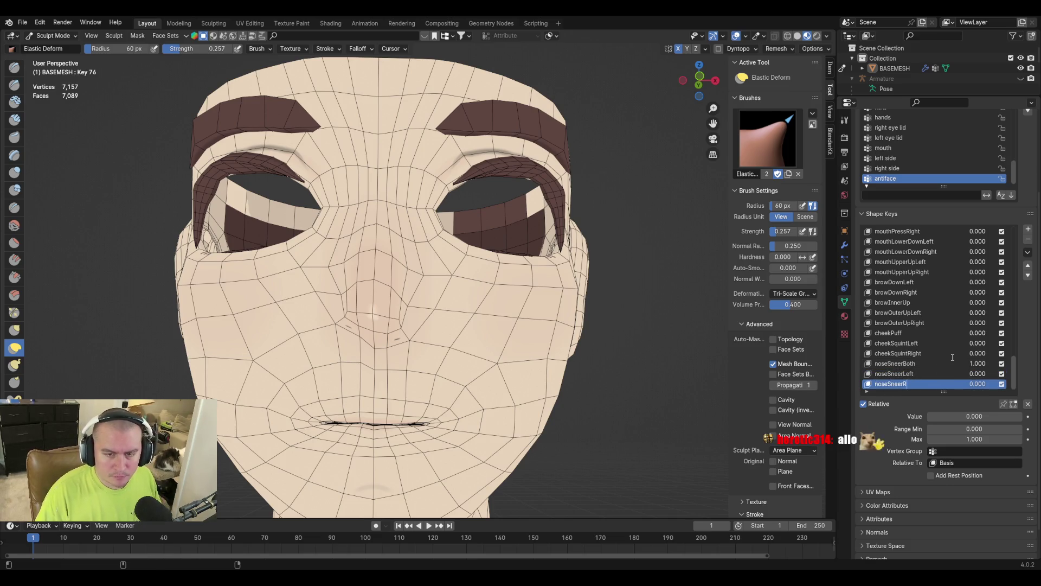
text(Right)
key(Return)
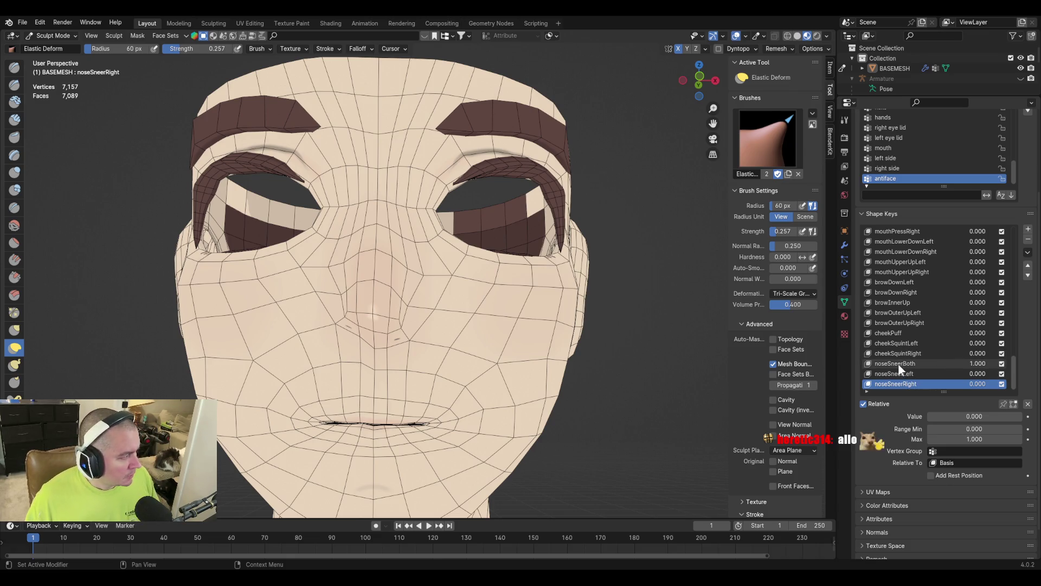
Set noseSneerBoth back to 0 and remove it from the shape key list
click(919, 373)
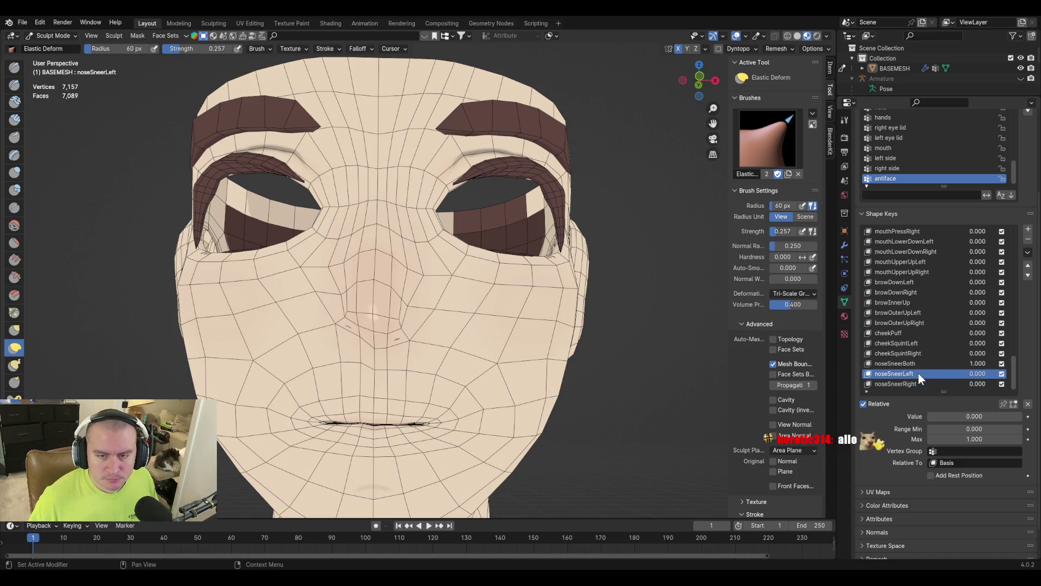
click(926, 363)
drag(982, 416, 928, 416)
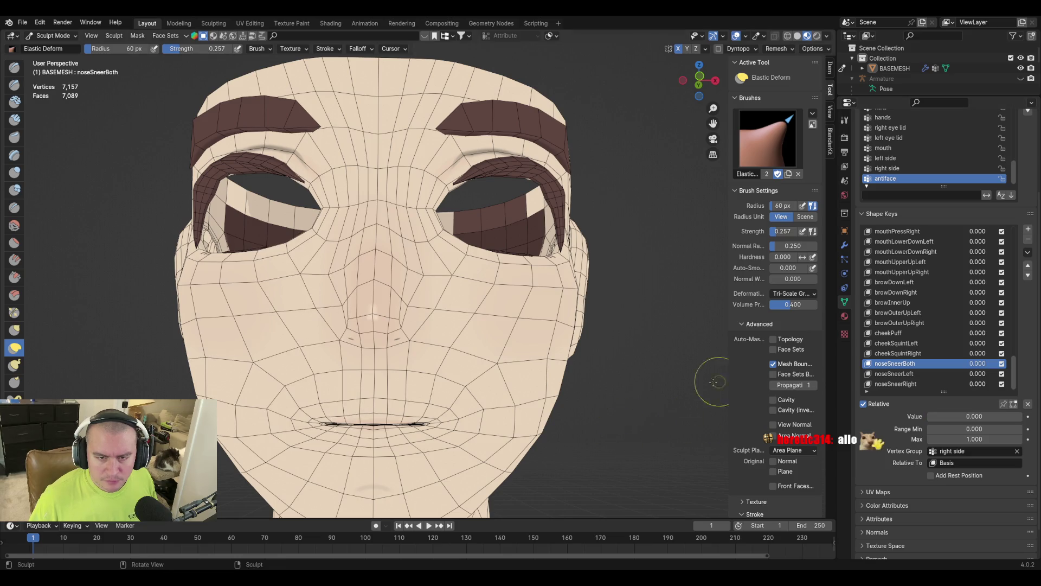
click(926, 373)
click(928, 364)
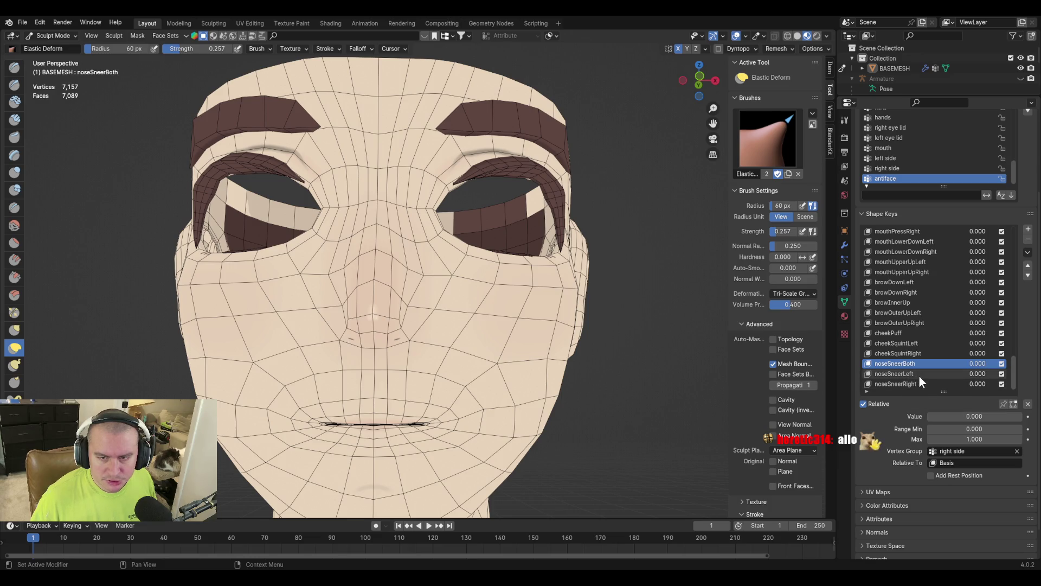
click(926, 373)
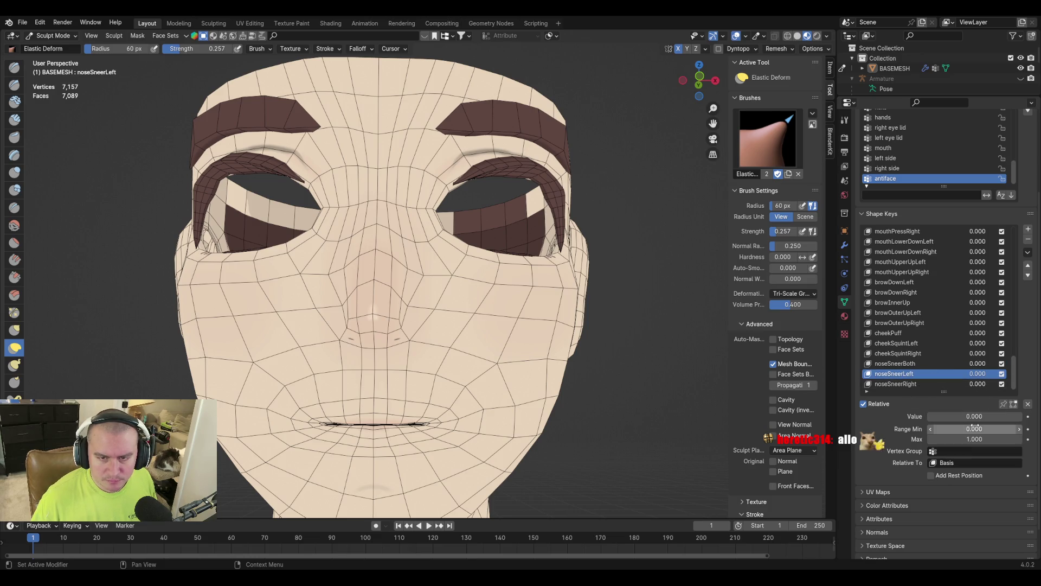
click(923, 364)
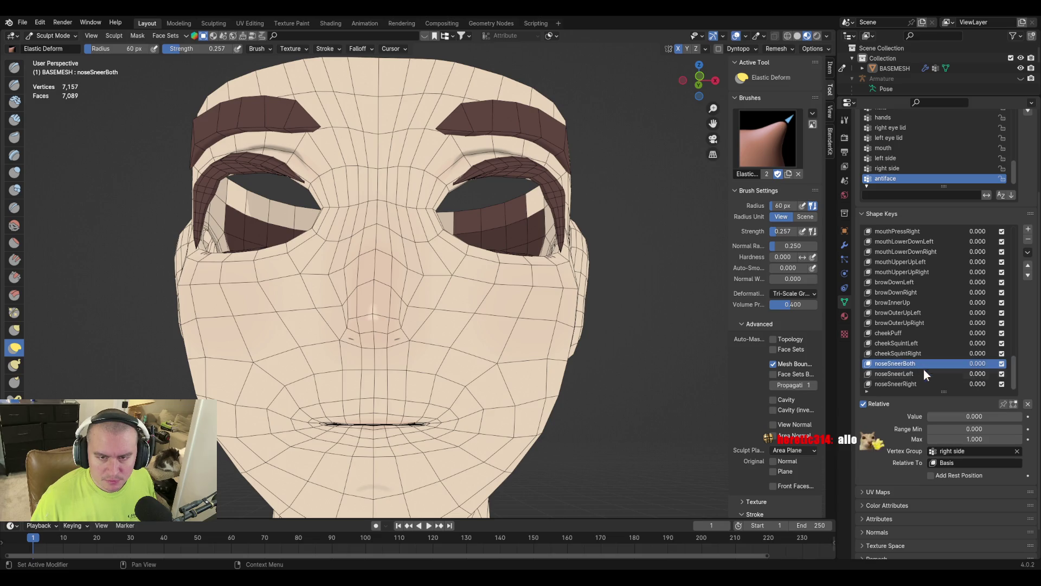
click(1029, 241)
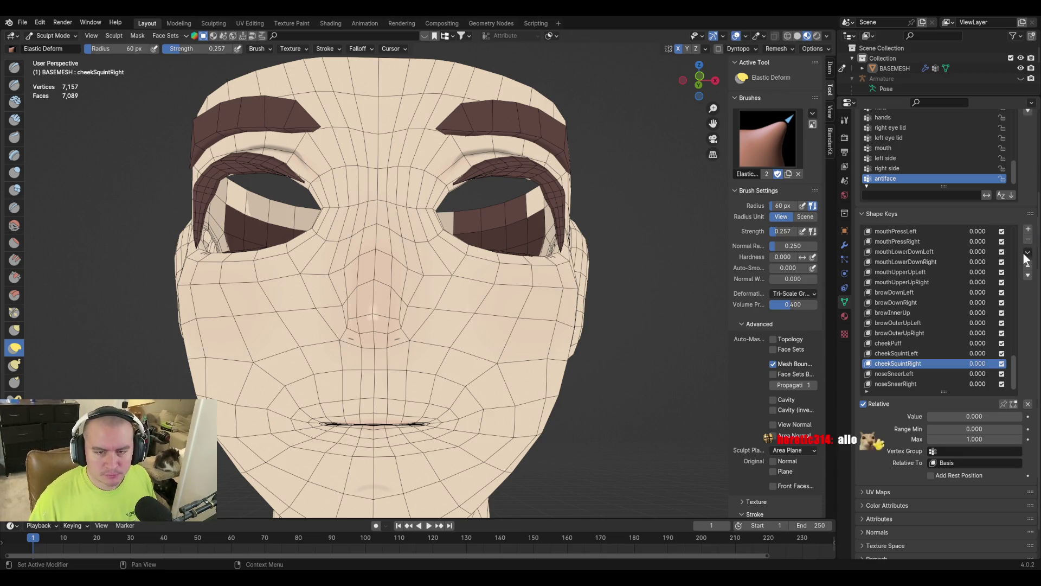
click(920, 375)
Enter Edit Mode with vertex select and pick vertices down the nose
key(Tab)
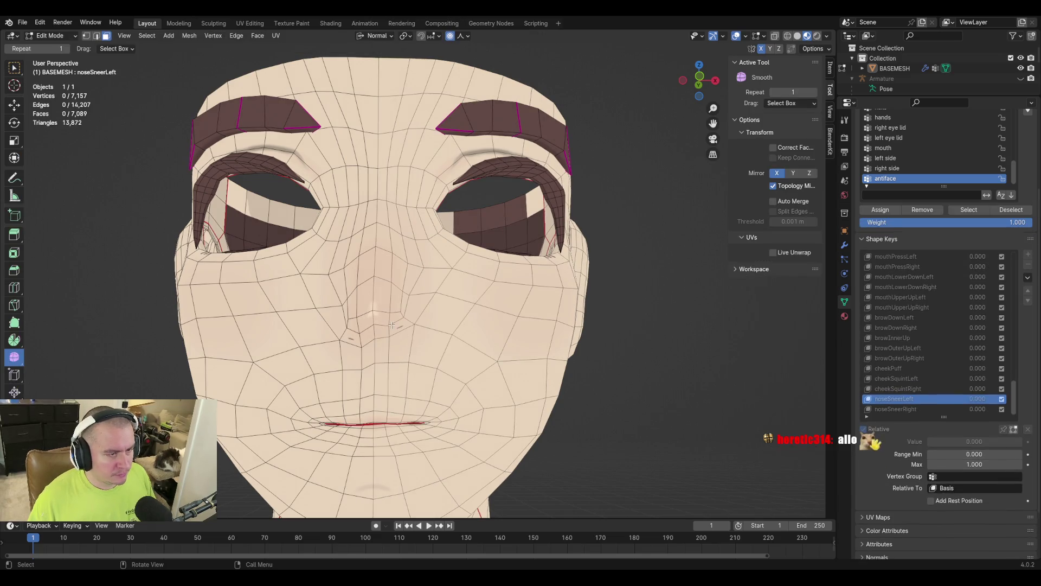
scroll(393, 325, up, 3)
key(1)
shift+click(325, 353)
shift+click(338, 405)
shift+click(386, 369)
shift+click(341, 421)
Extend the selection to the upper lip and up to the forehead, completing the centre loop
scroll(341, 421, down, 3)
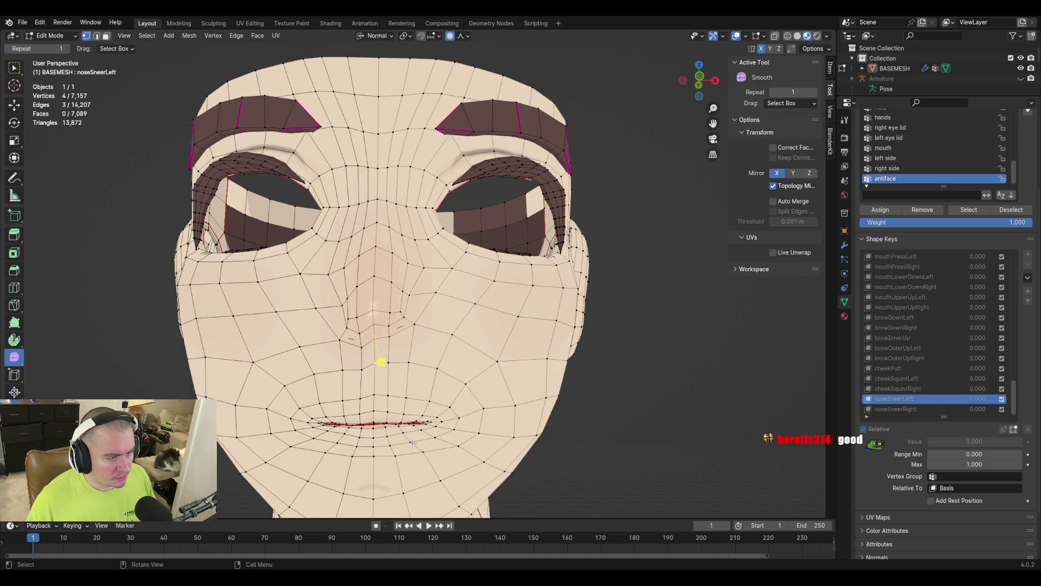
scroll(416, 426, up, 2)
ctrl+click(358, 455)
ctrl+click(360, 470)
shift+click(358, 276)
shift+click(362, 237)
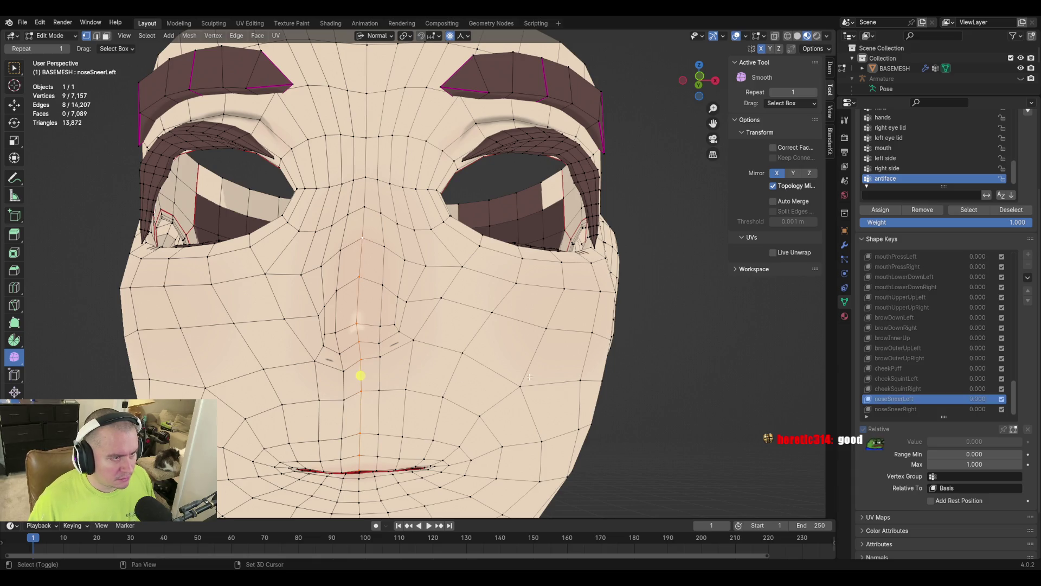
alt+shift+click(365, 205)
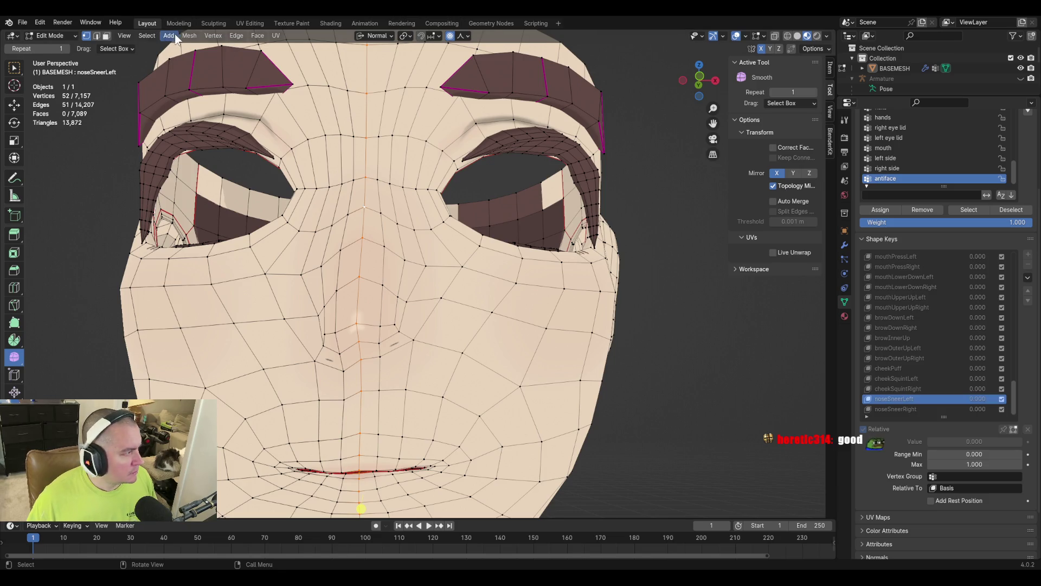
click(214, 36)
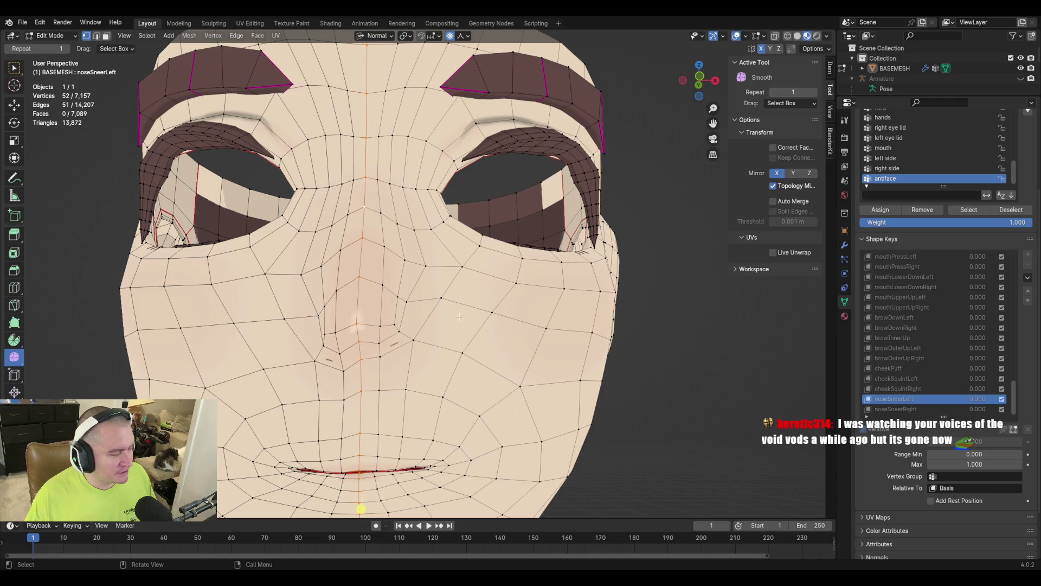
middle_drag(530, 352, 520, 351)
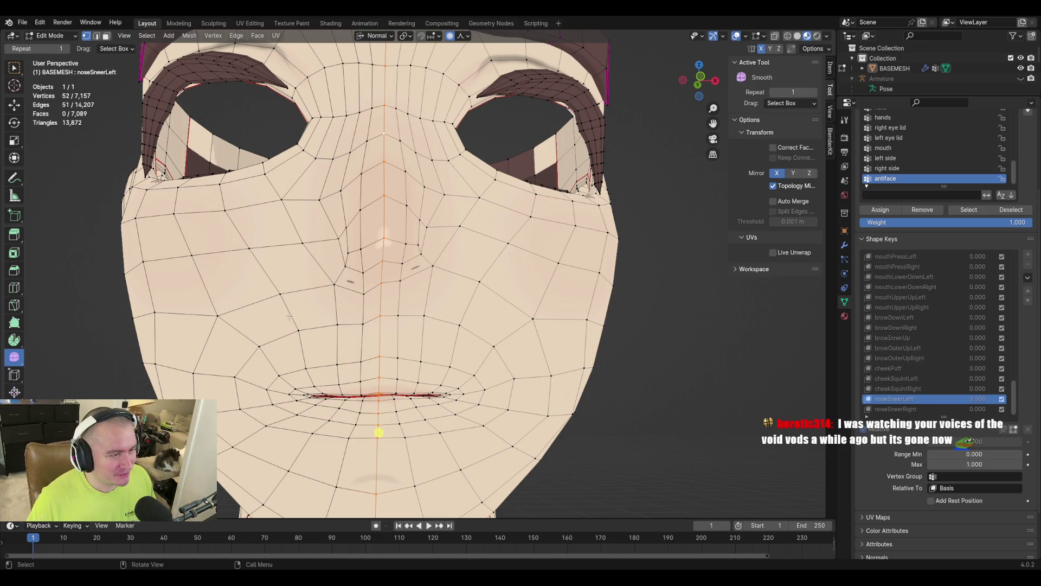
middle_drag(457, 301, 424, 337)
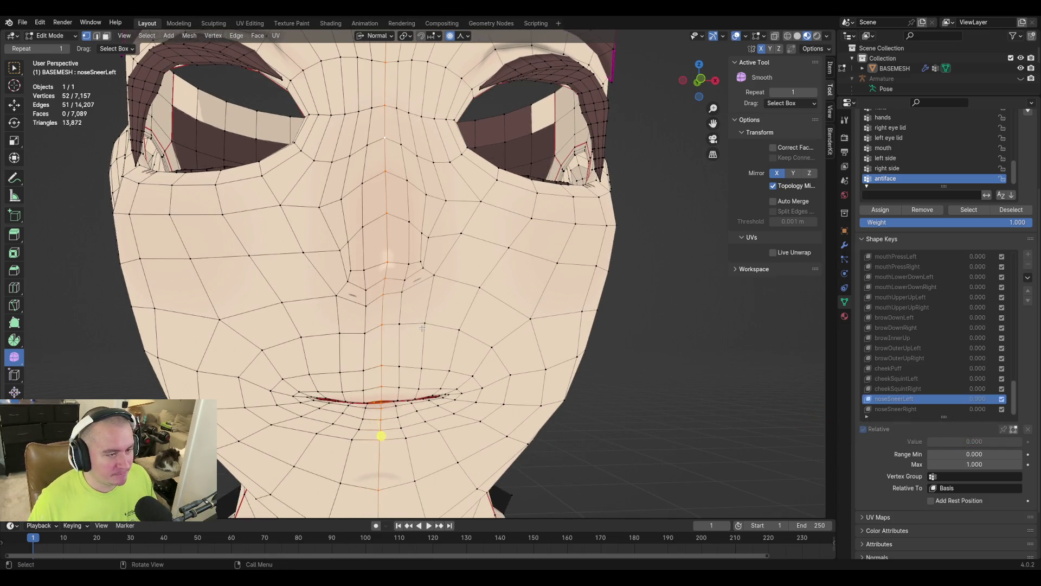
Apply Blend from Shape with Basis to the selected chin vertices
click(214, 36)
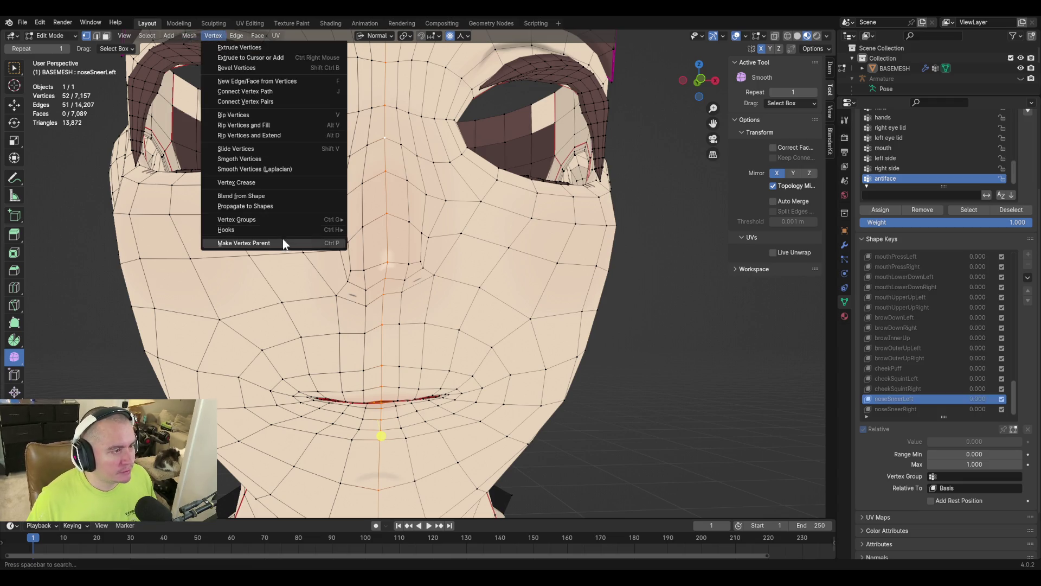
click(260, 195)
scroll(308, 197, down, 3)
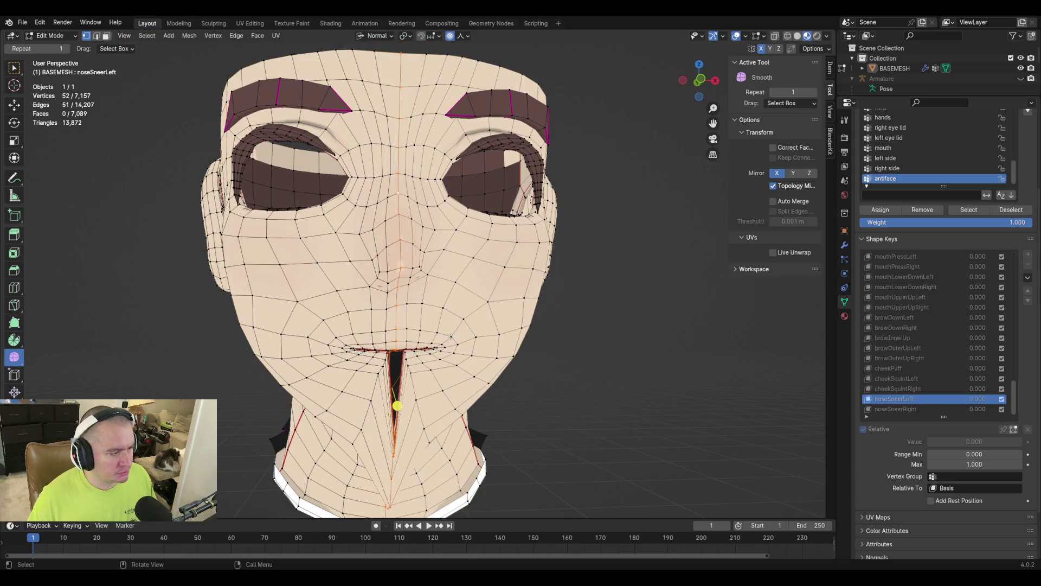
click(149, 483)
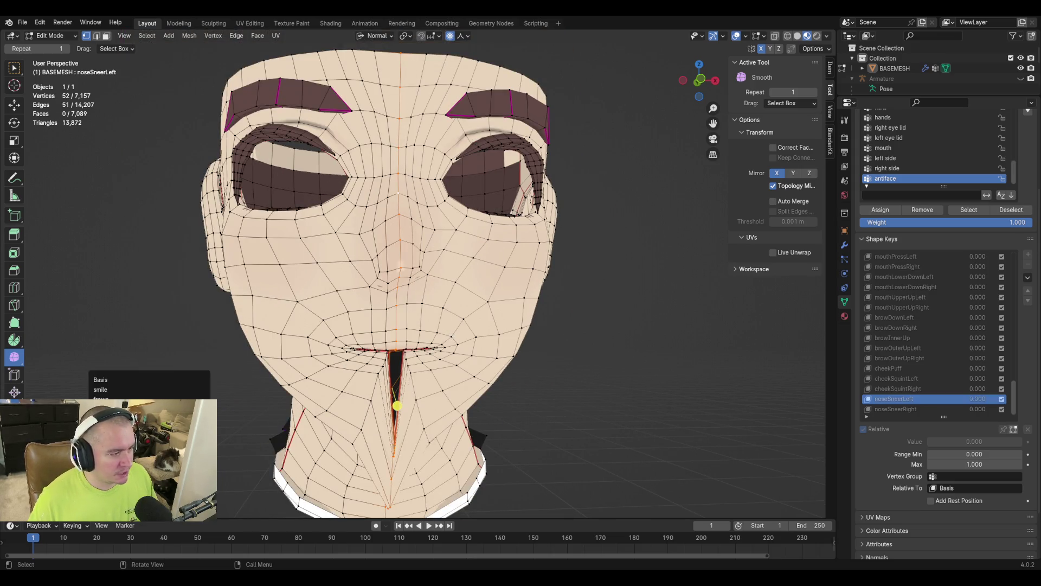
click(163, 379)
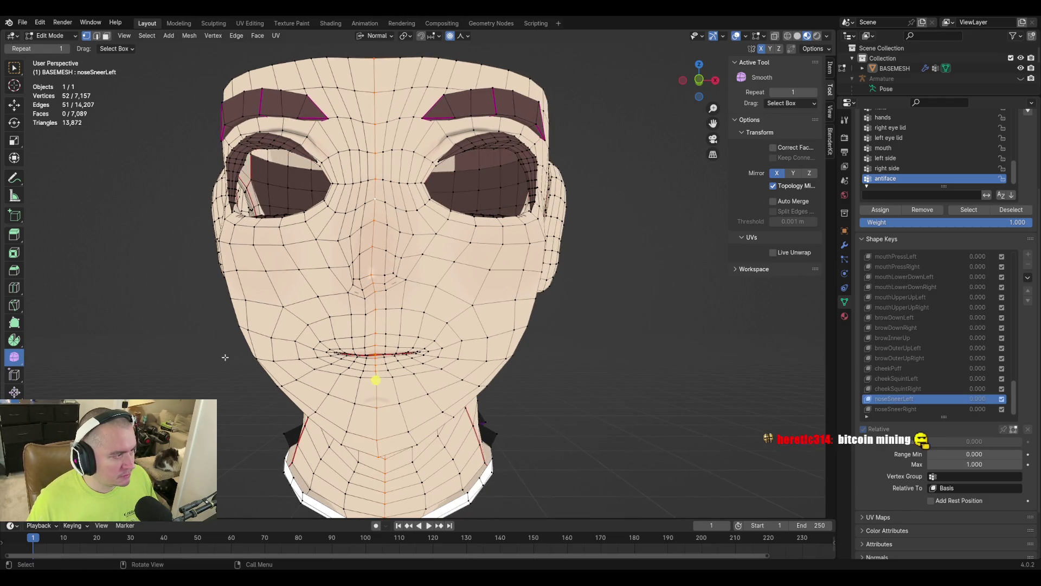
scroll(378, 350, up, 2)
Save the file, clear the vertex selection, and leave Edit Mode
middle_drag(378, 350, 429, 350)
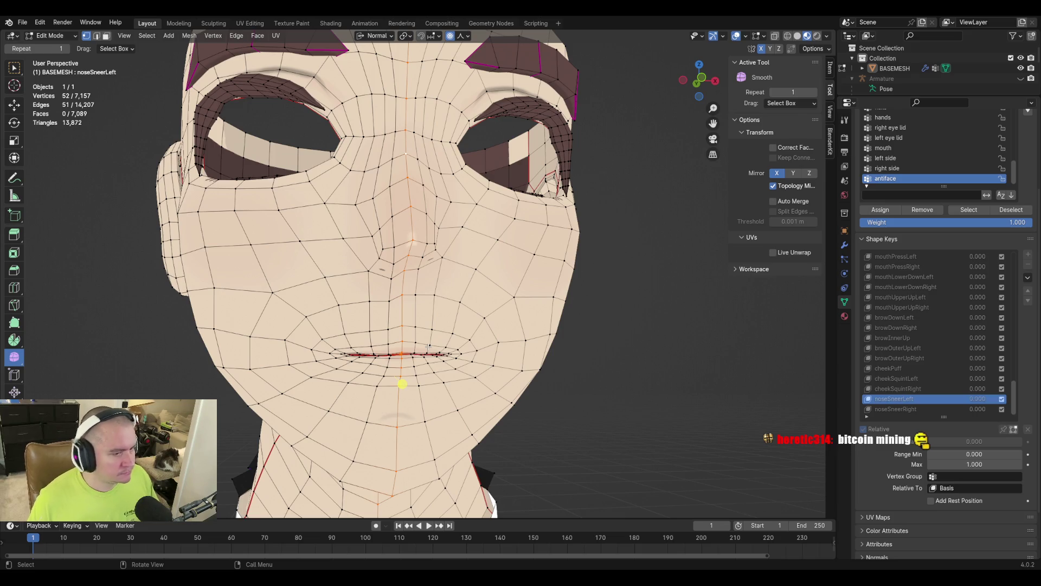
click(401, 383)
ctrl+click(416, 279)
key(ctrl+s)
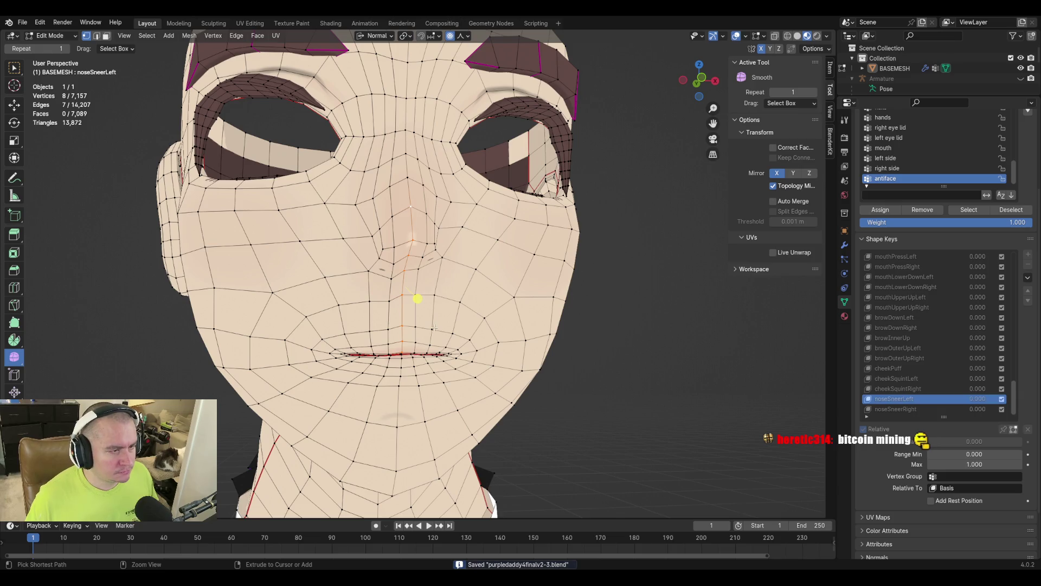
click(412, 254)
ctrl+click(458, 257)
click(426, 242)
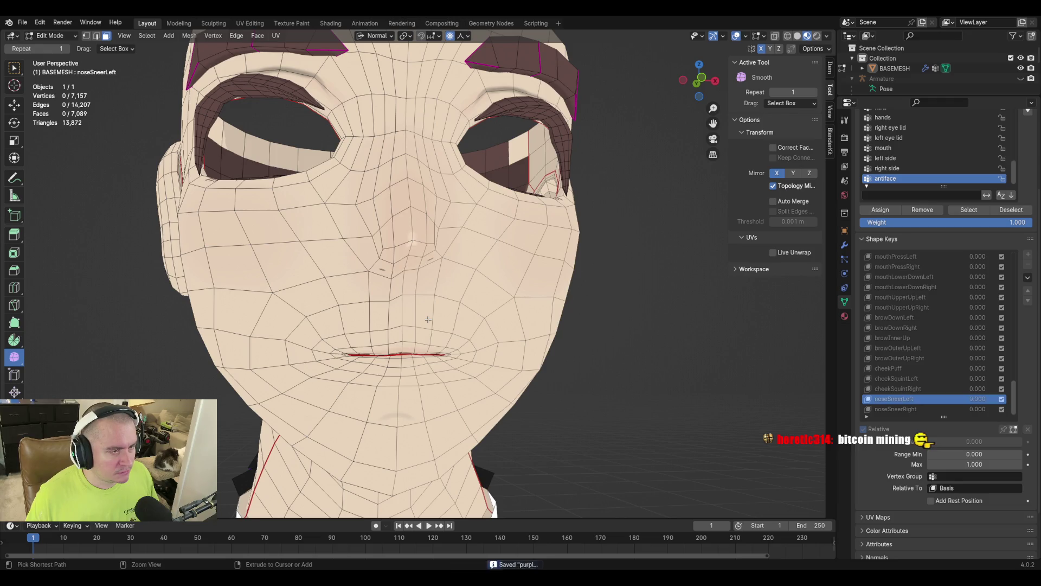
key(Tab)
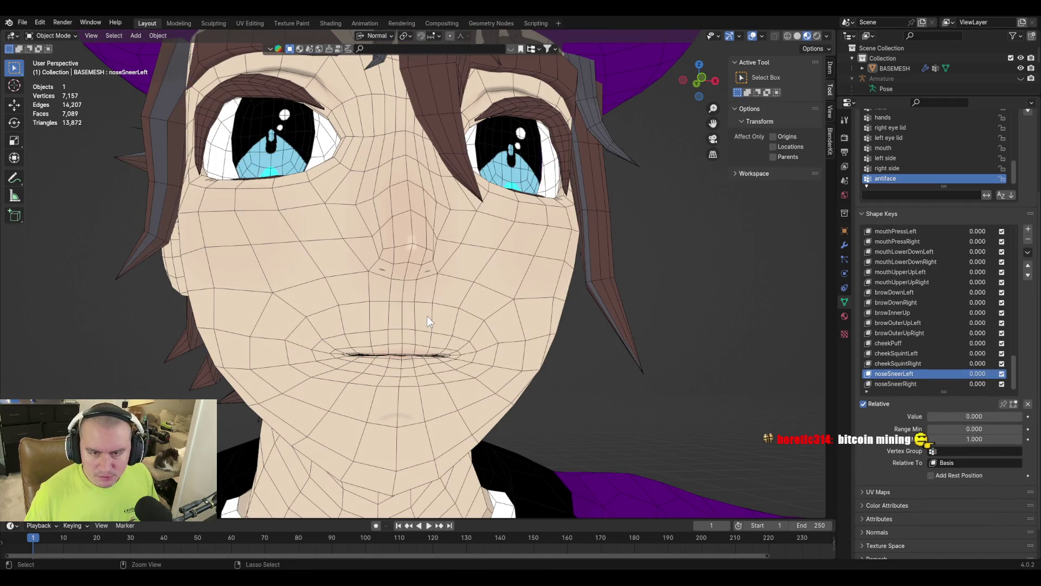
key(ctrl+z)
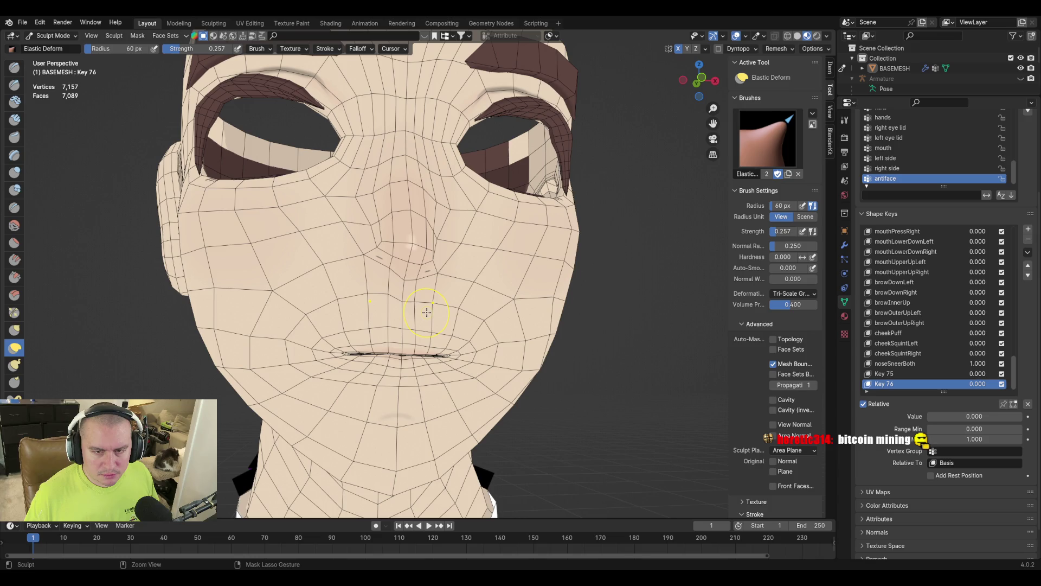
Rename Key 75 to noseSneerLeft and Key 76 to noseSneerRight, then reselect noseSneerBoth
click(909, 373)
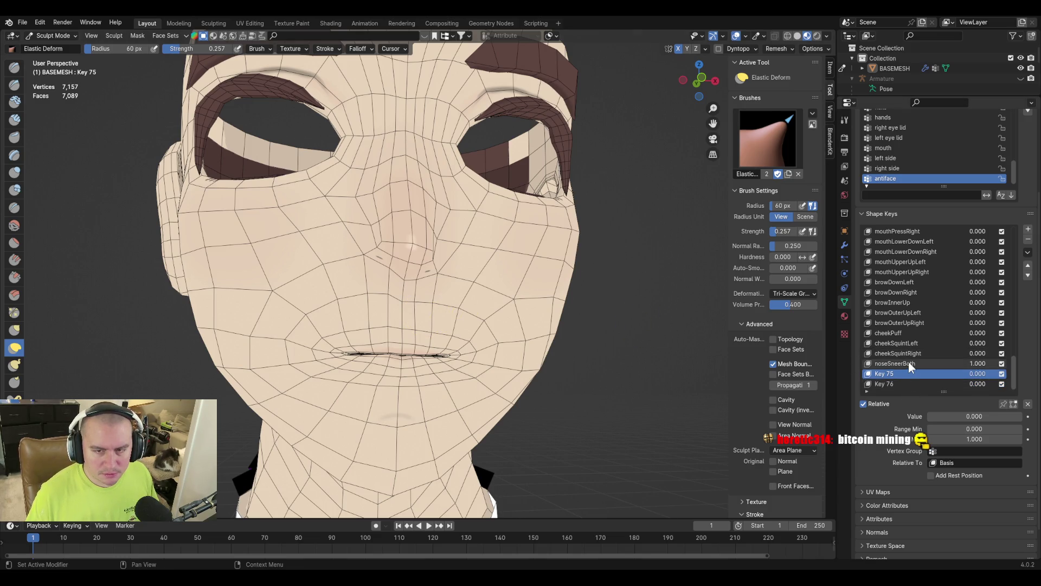
click(910, 363)
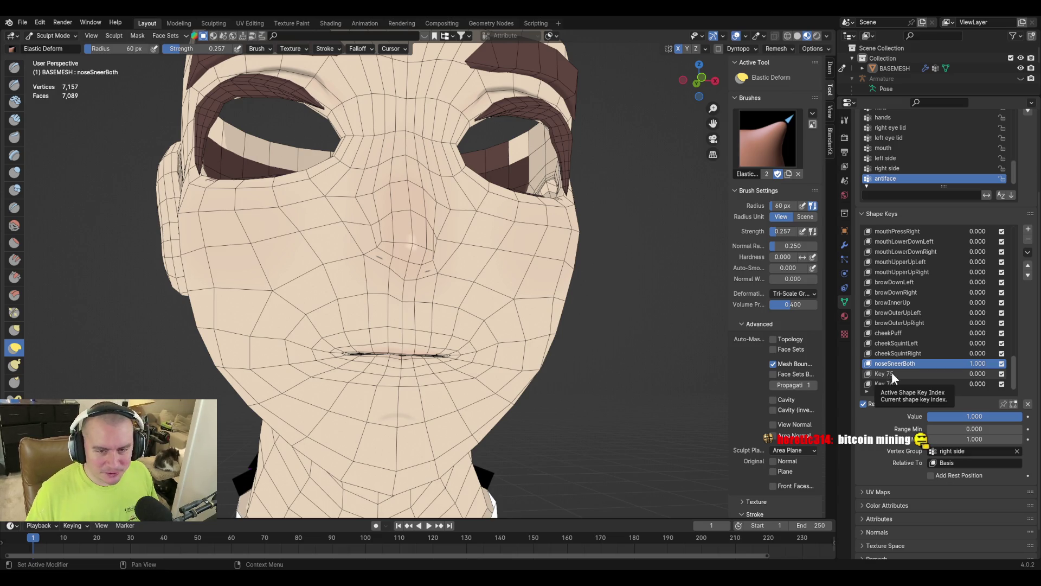
double_click(892, 373)
text(noseSneerBoth)
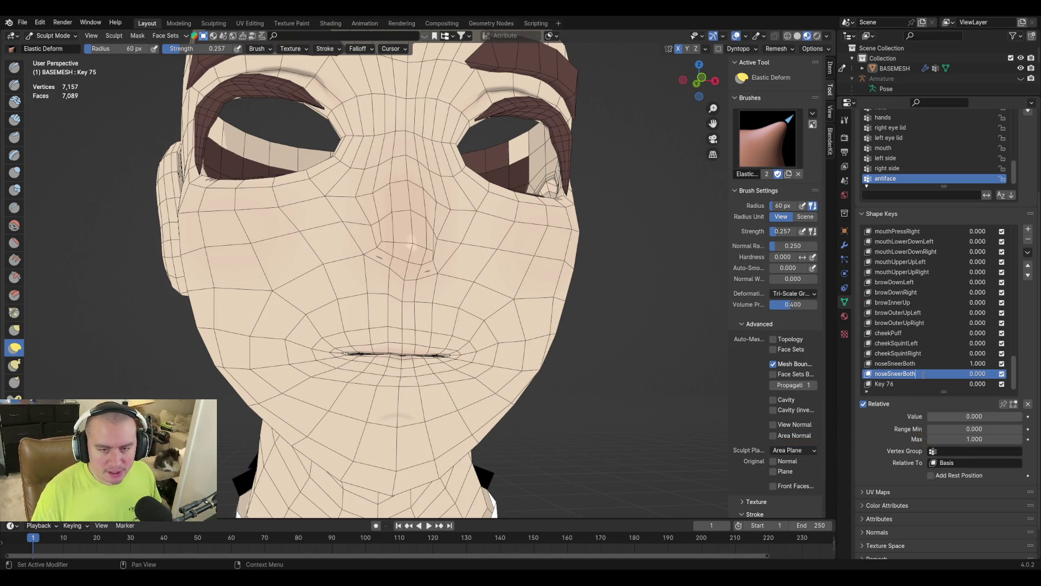
key(BackSpace)
text(Left)
key(Return)
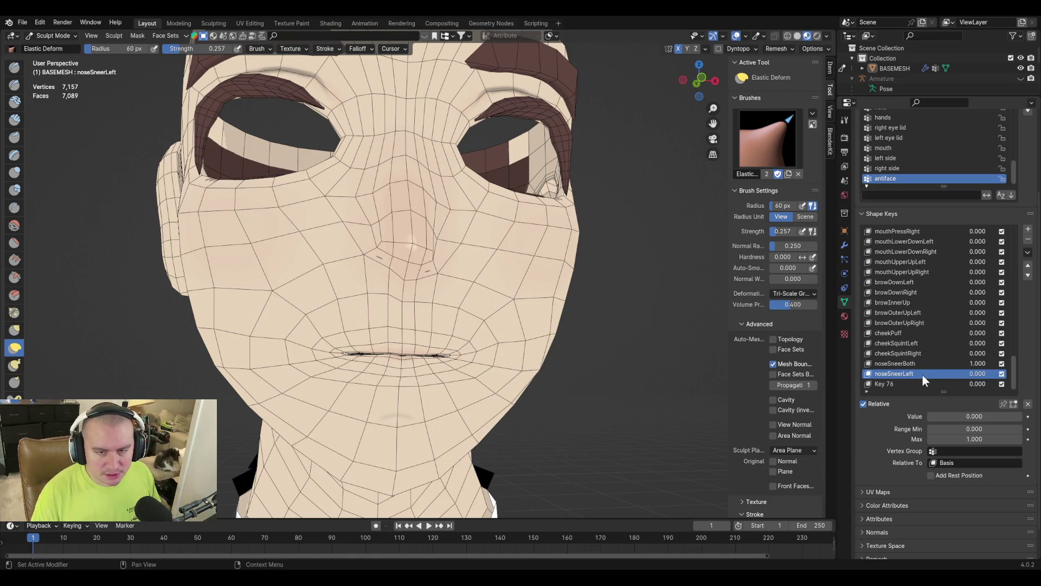
double_click(889, 384)
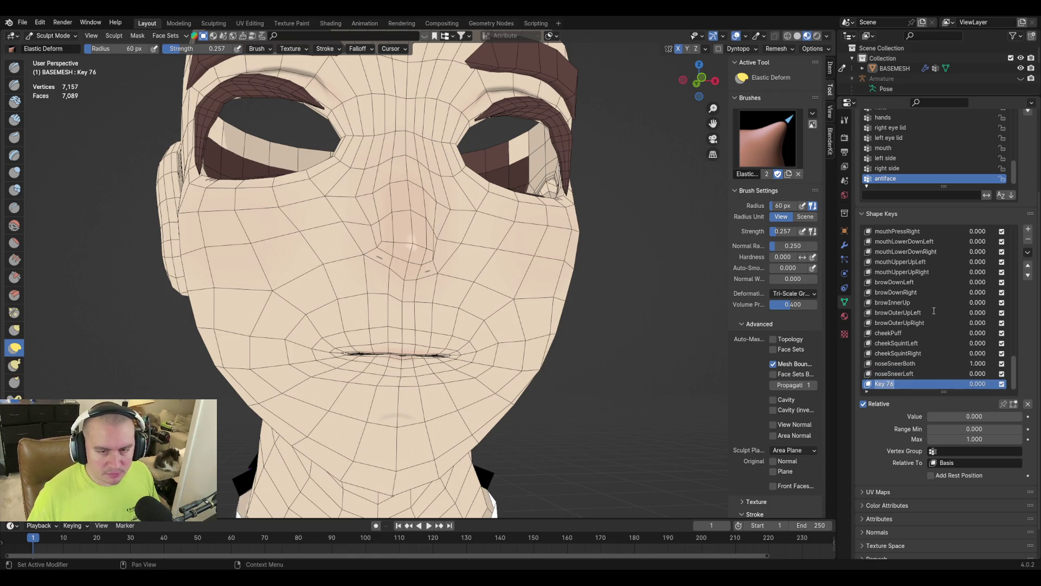
text(nose)
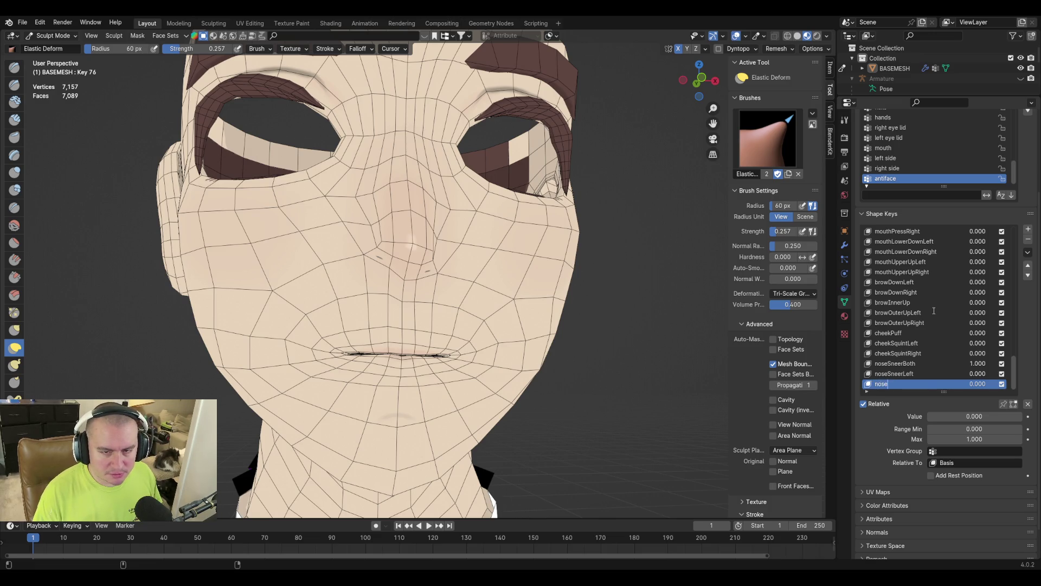
text(Sneer)
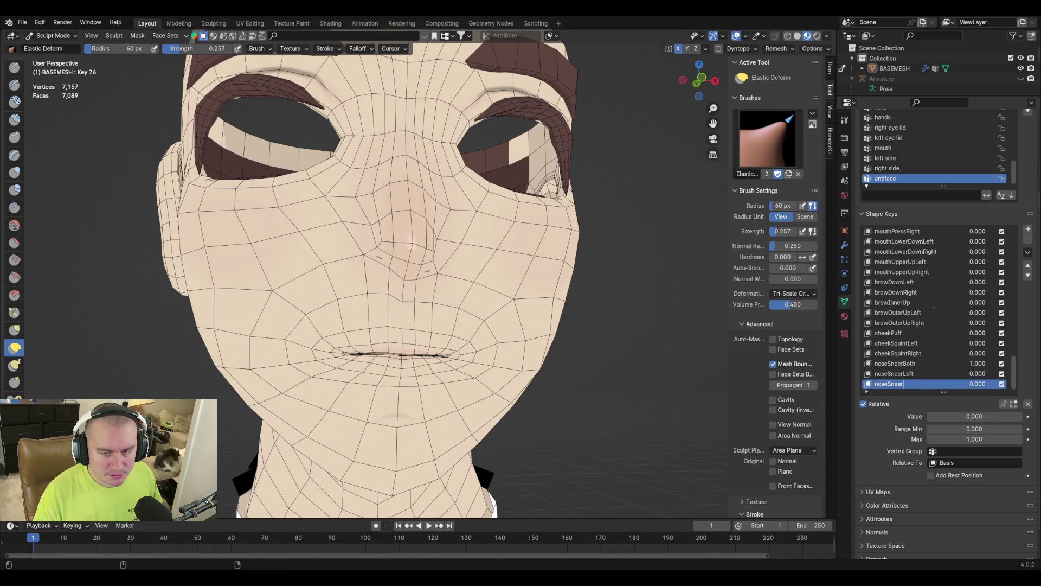
text(Right)
key(Return)
click(889, 365)
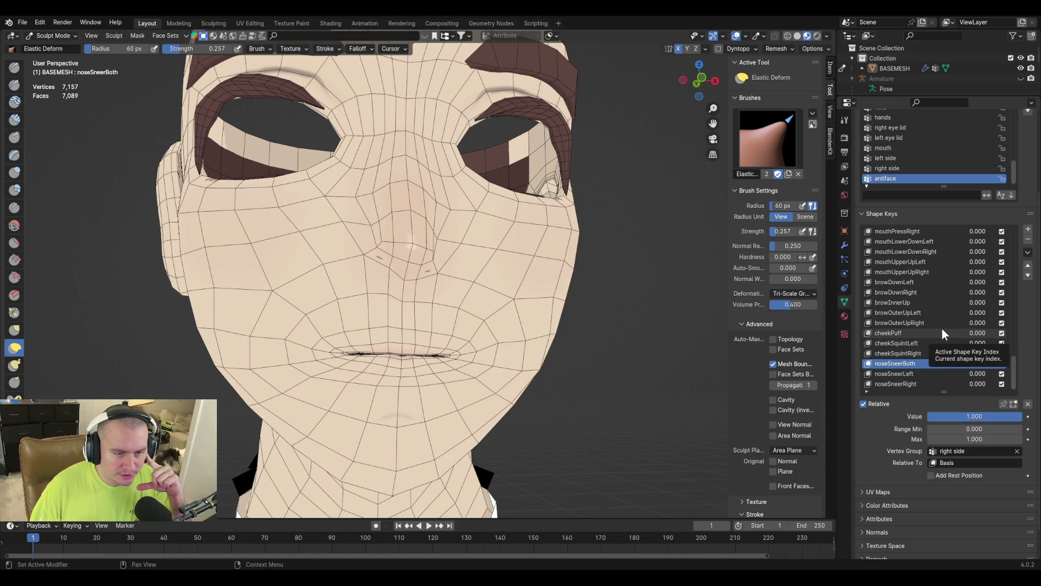
Remove the noseSneerLeft key so noseSneerBoth is followed directly by noseSneerRight
click(933, 374)
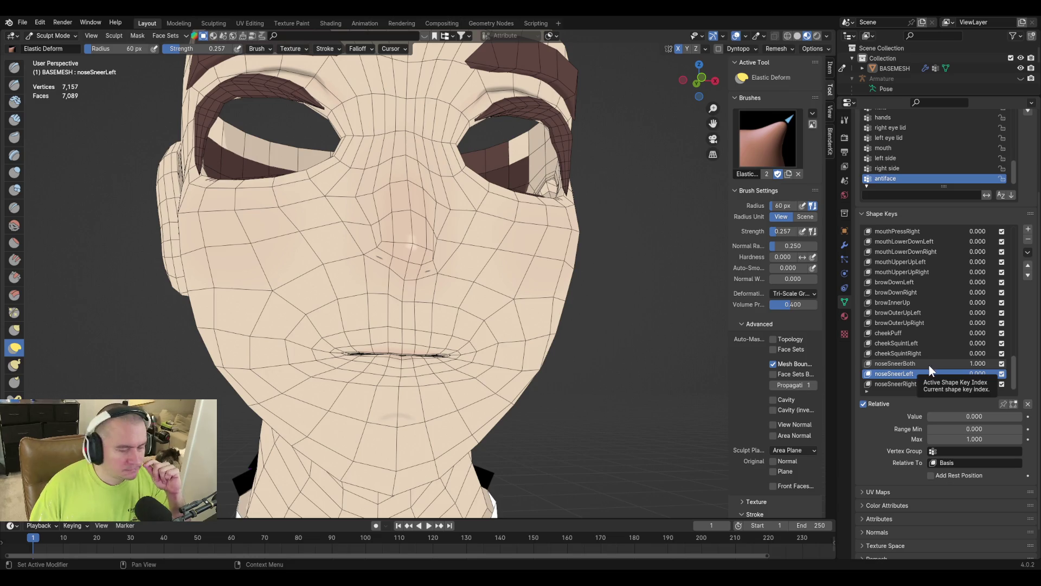
click(931, 362)
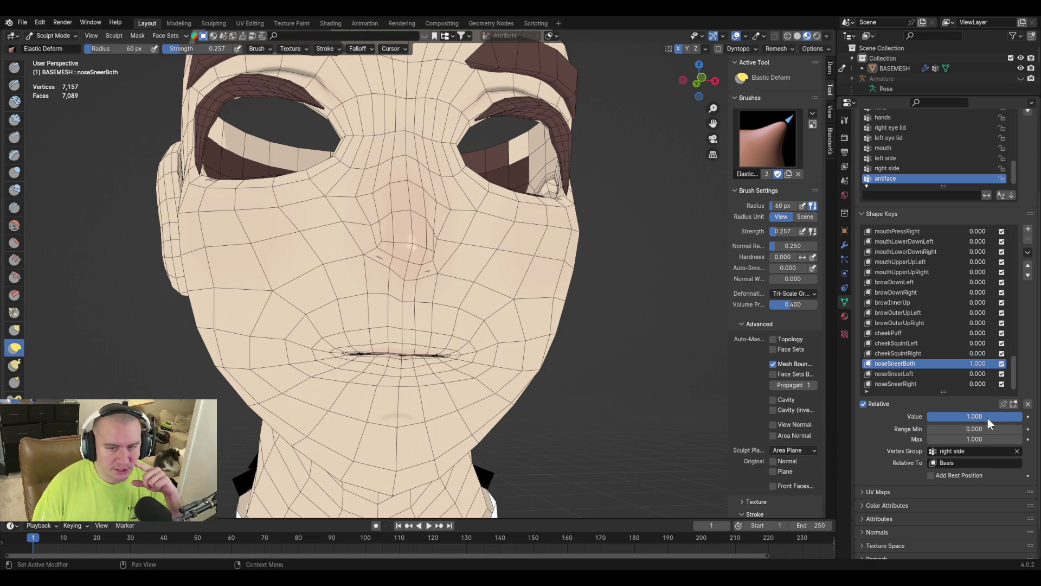
click(912, 373)
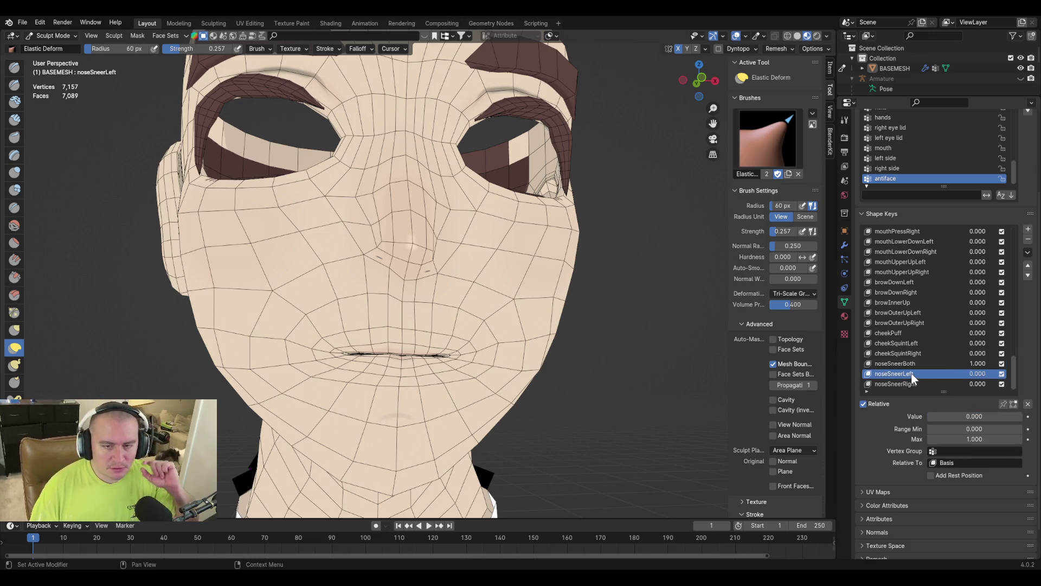
click(1028, 239)
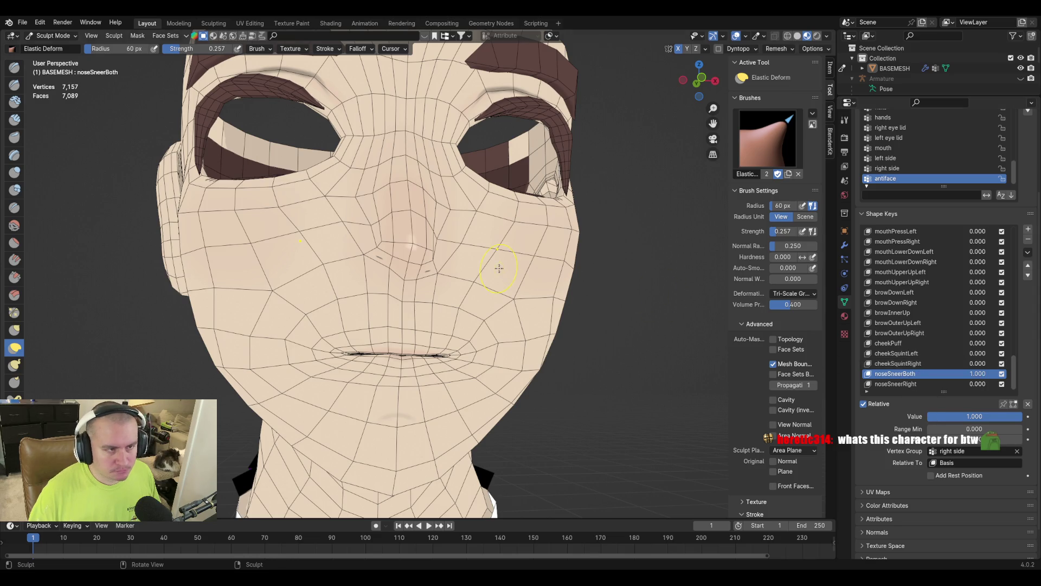
key(Tab)
mouse_move(521, 282)
middle_down()
mouse_move(463, 277)
mouse_move(483, 282)
middle_up()
key(Tab)
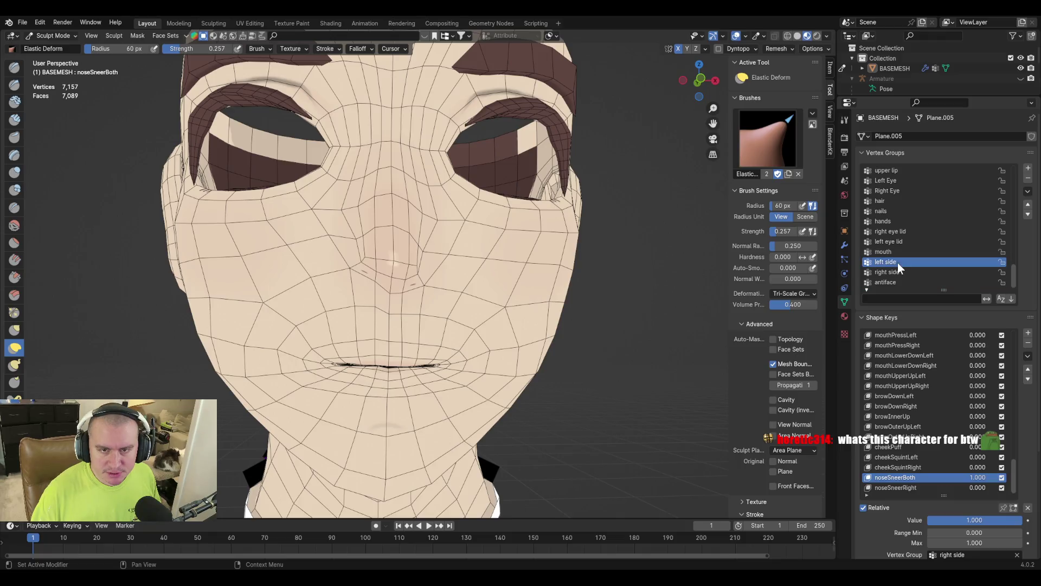
Add a new vertex group and select the left side vertices, circle-deselecting along the centre line
click(1028, 168)
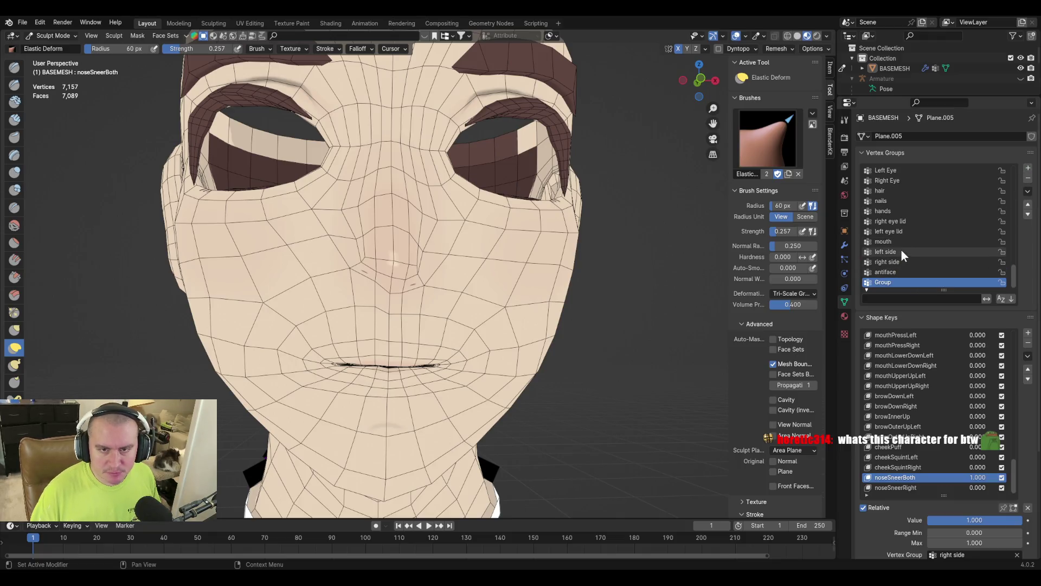
key(Tab)
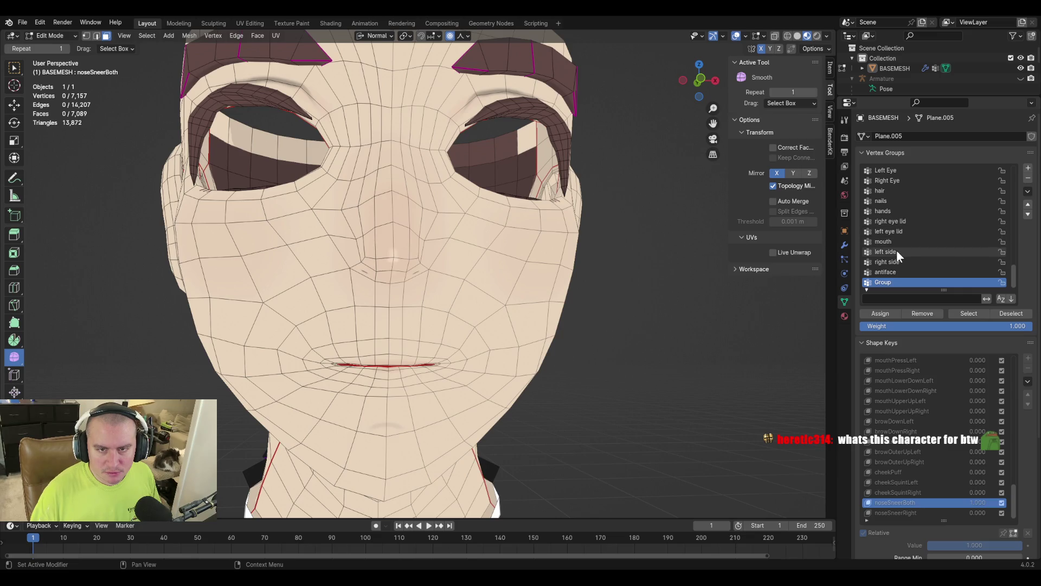
click(896, 251)
key(1)
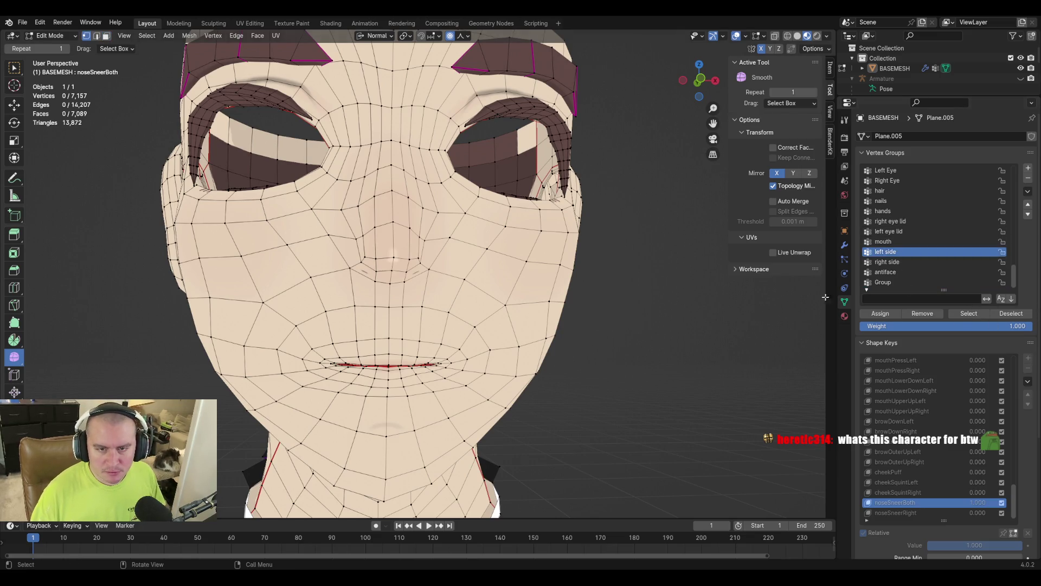
click(971, 314)
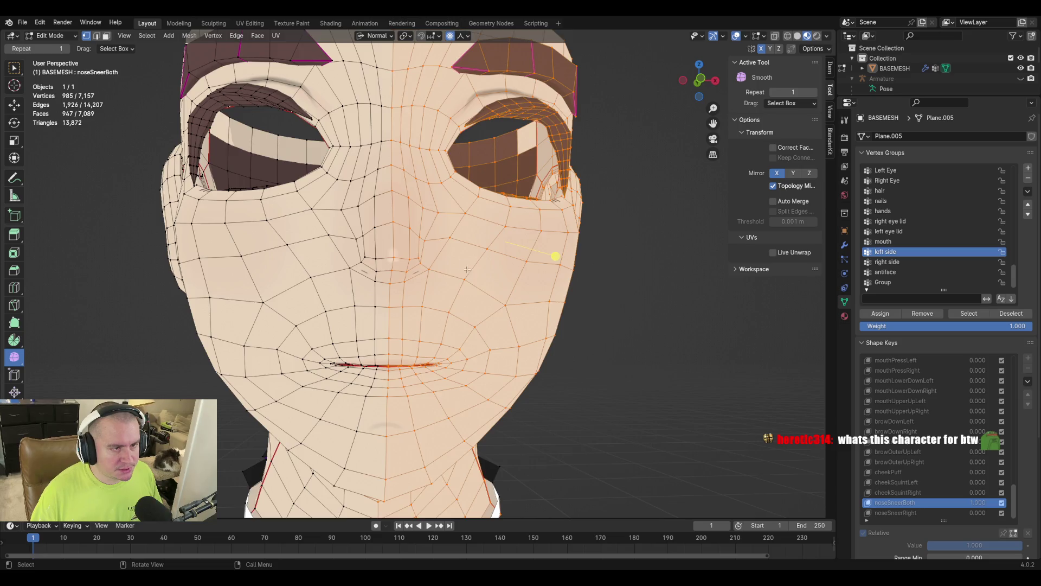
scroll(468, 270, down, 3)
key(c)
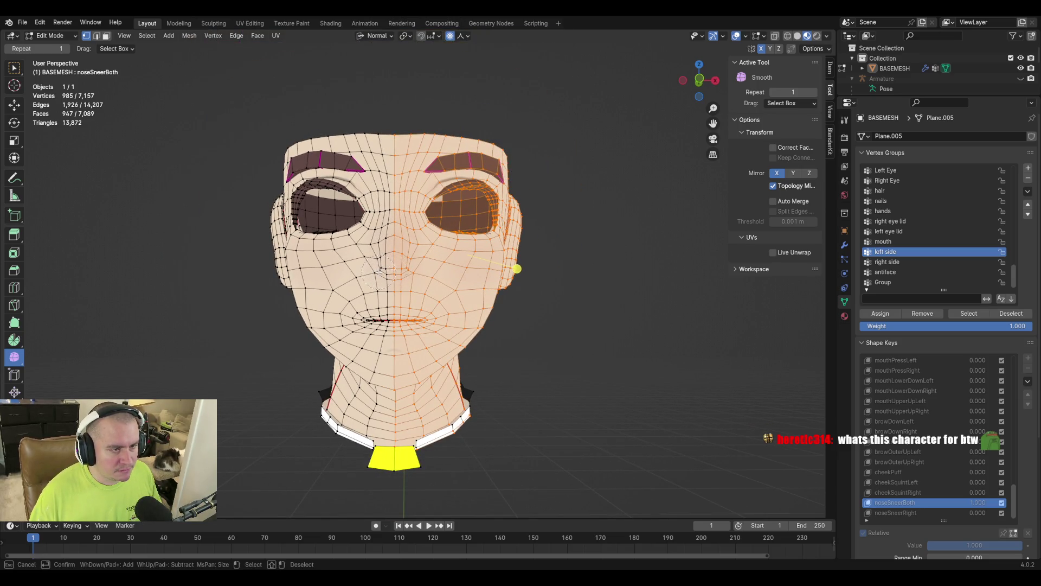
middle_drag(379, 287, 382, 449)
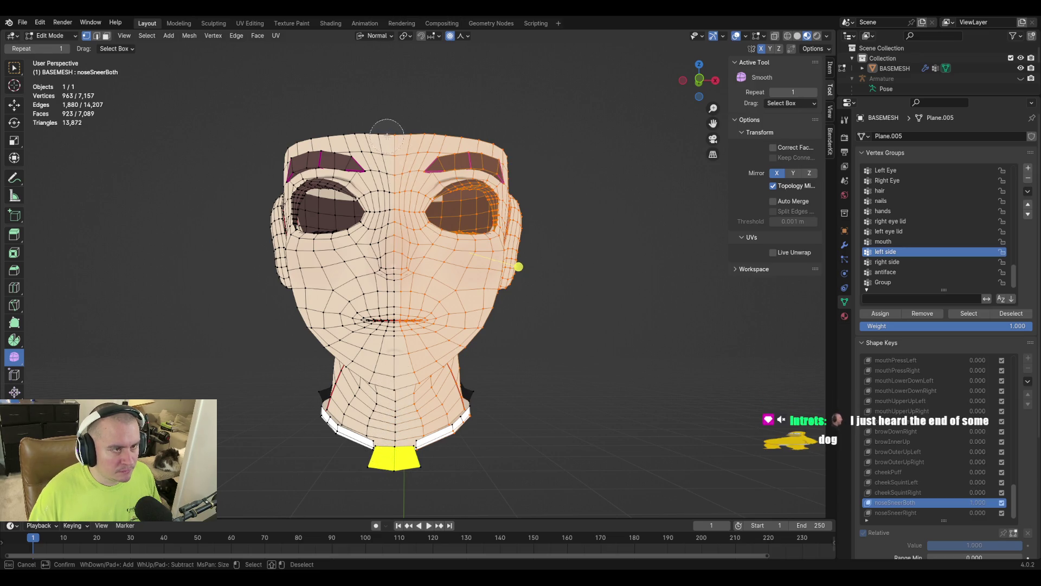
middle_drag(380, 154, 380, 237)
key(Escape)
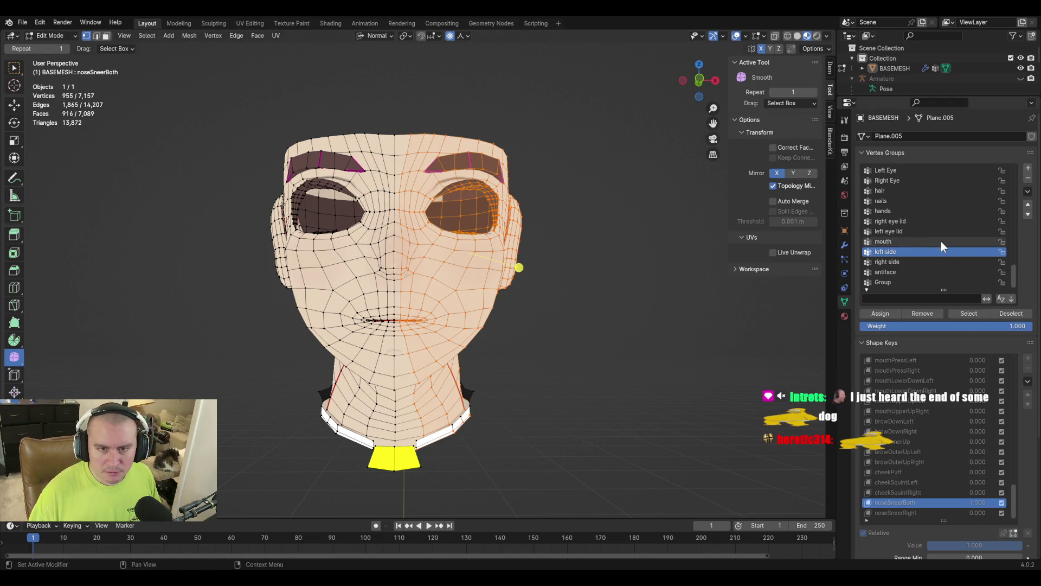
Make Group the active vertex group, play the animation, and return to frame 0
click(905, 281)
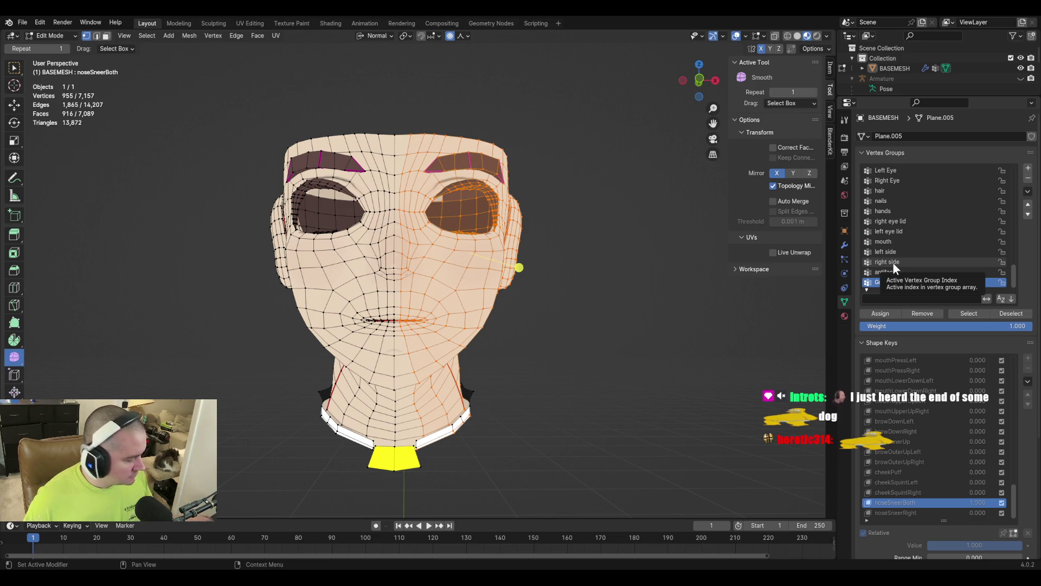
key(space)
key(space)
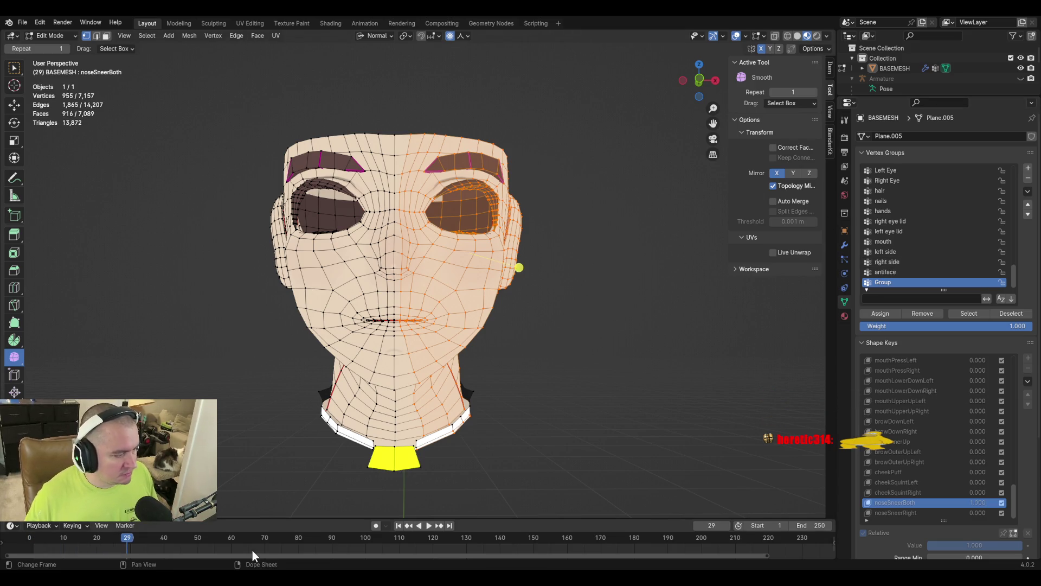
click(27, 538)
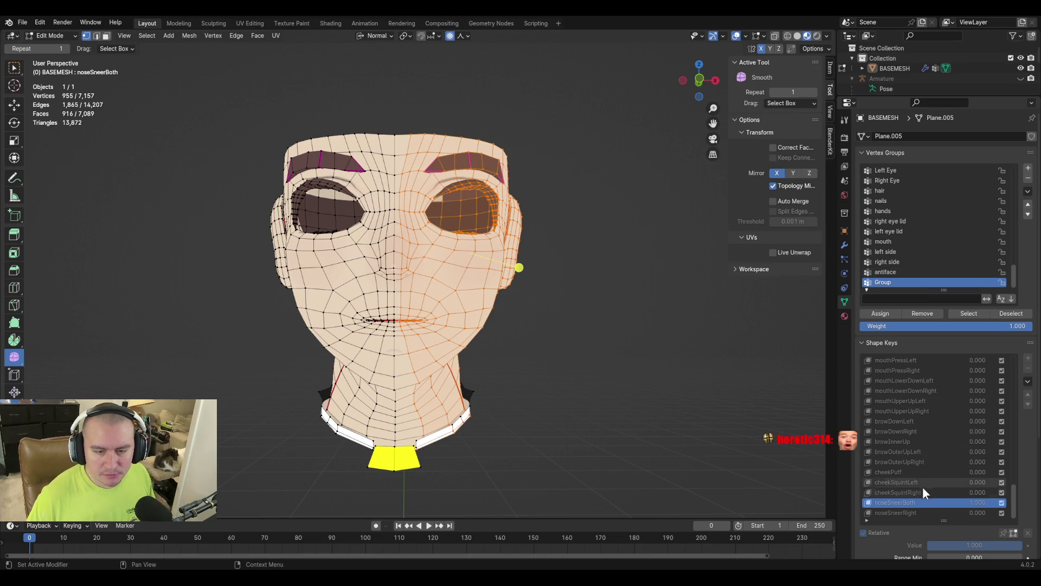
scroll(895, 544, down, 2)
Switch to Sculpt Mode and set noseSneerBoth's vertex group to Group
key(ctrl+Tab)
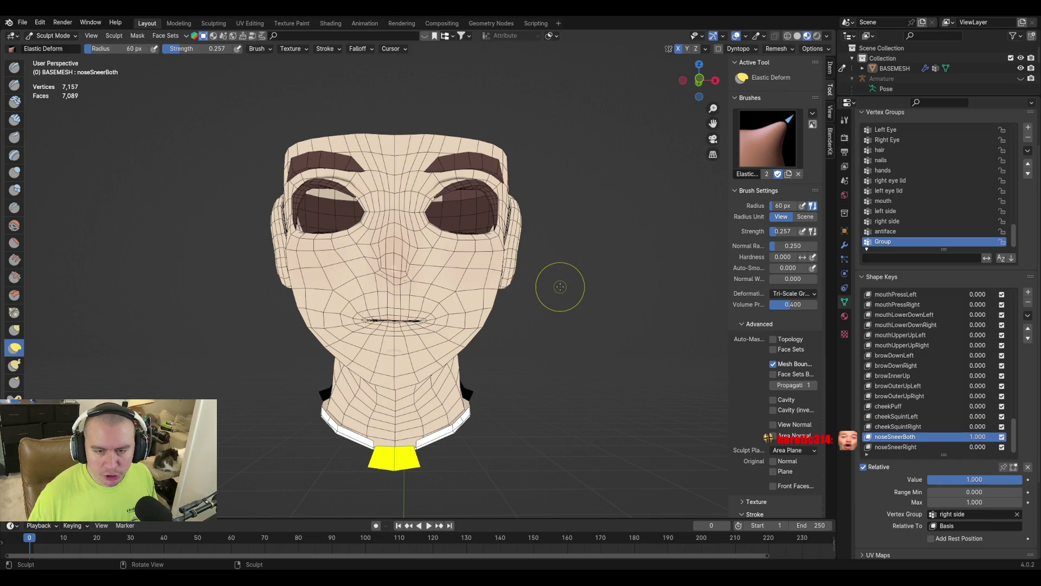
click(965, 513)
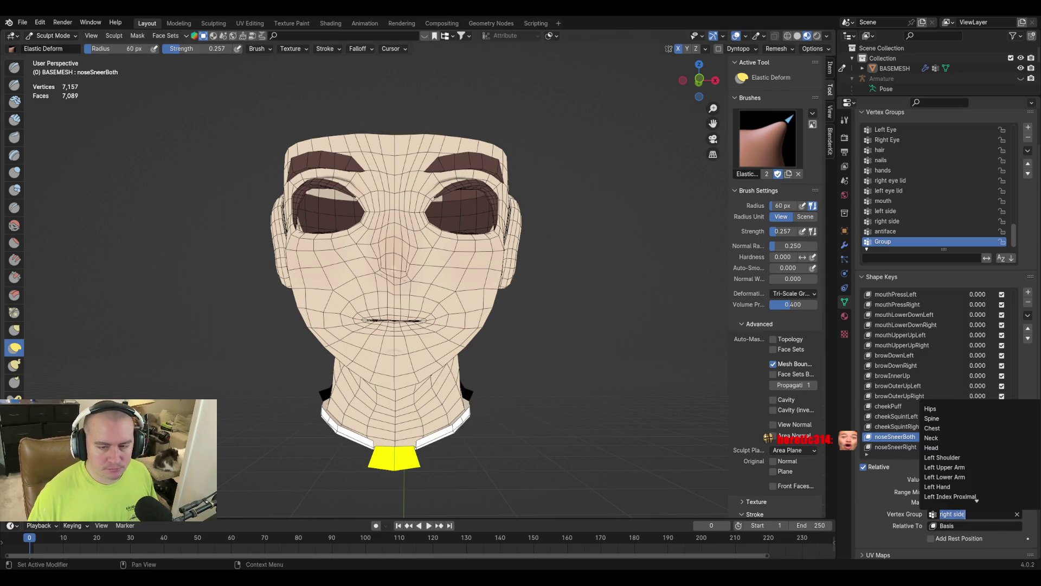
text(group)
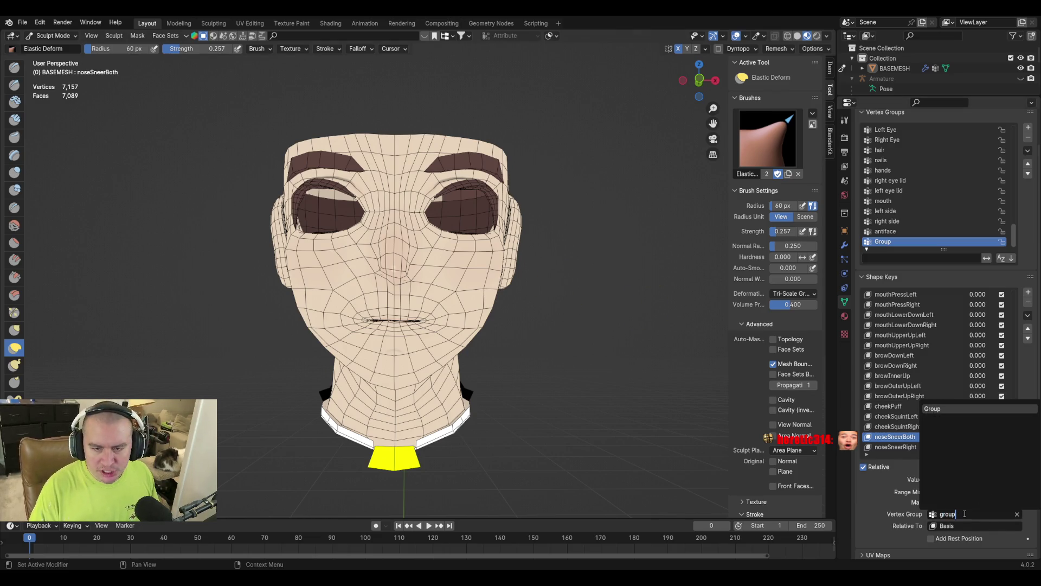
key(Return)
scroll(414, 280, up, 2)
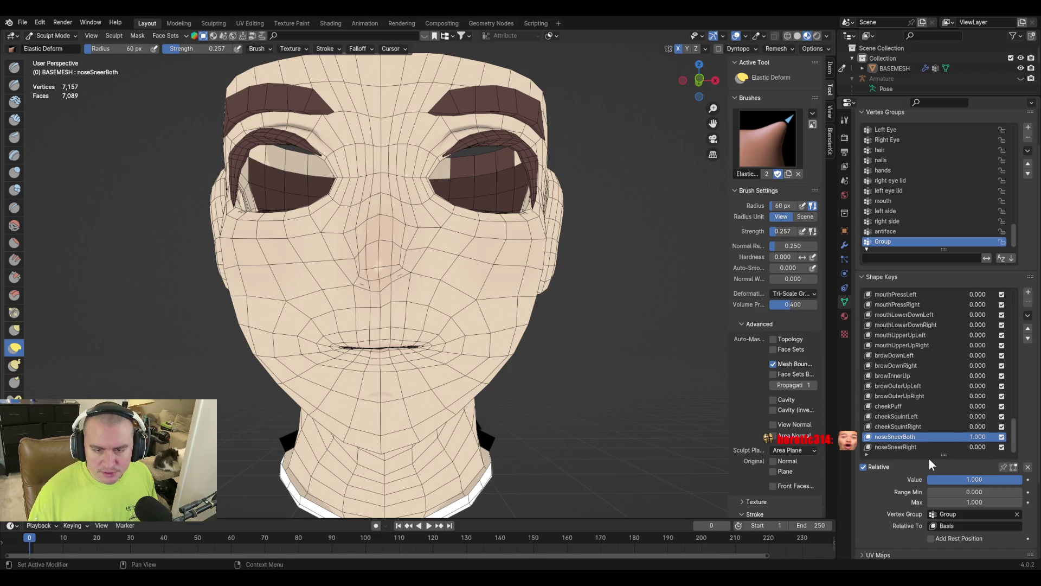
click(1027, 315)
Add a new shape key named noseSneerLeft and move it above noseSneerRight
click(994, 327)
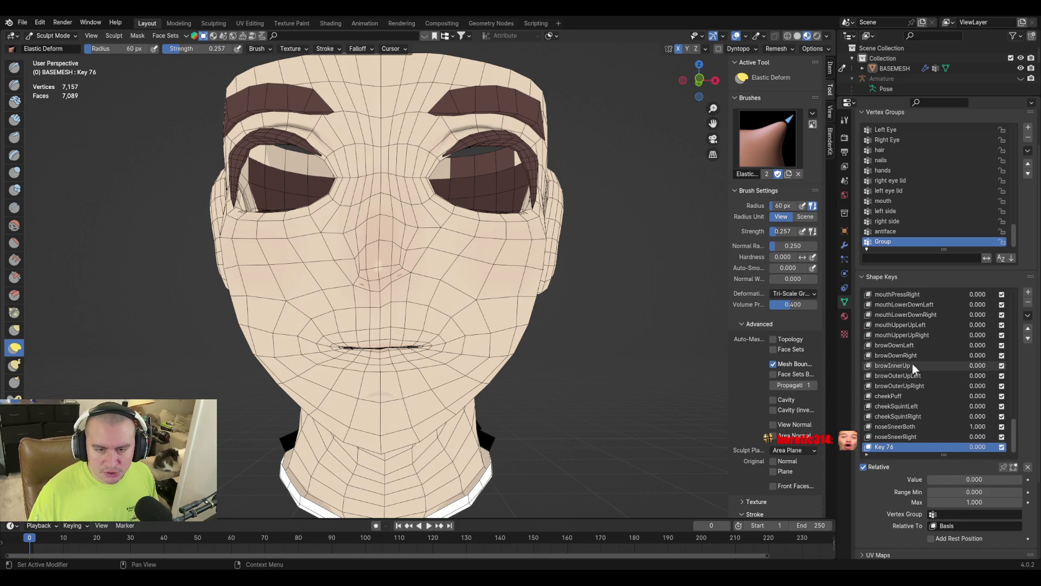
double_click(890, 445)
text(noseSneerBoth)
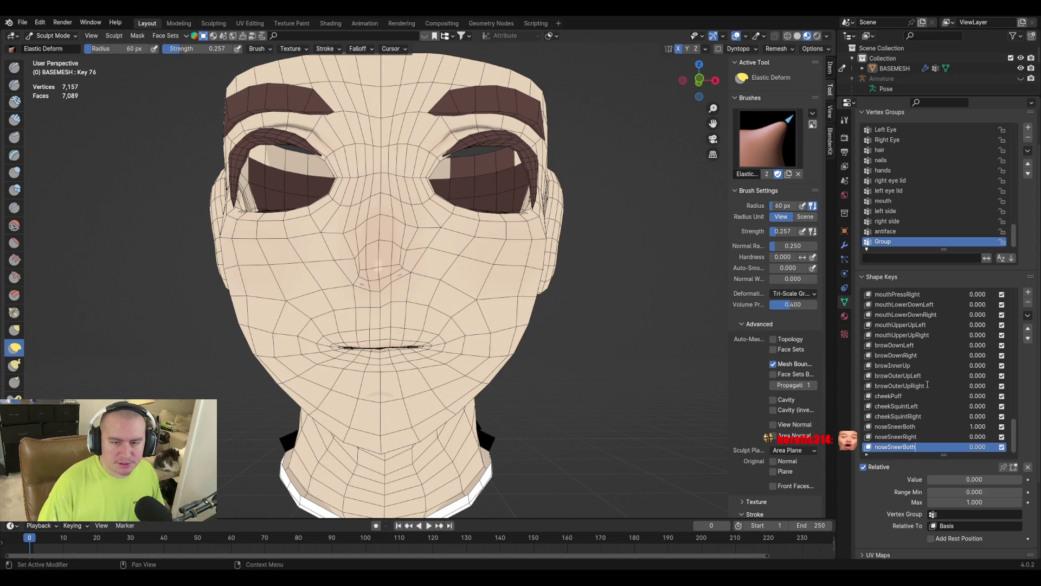
key(BackSpace)
key(BackSpace)
text(Left)
key(Return)
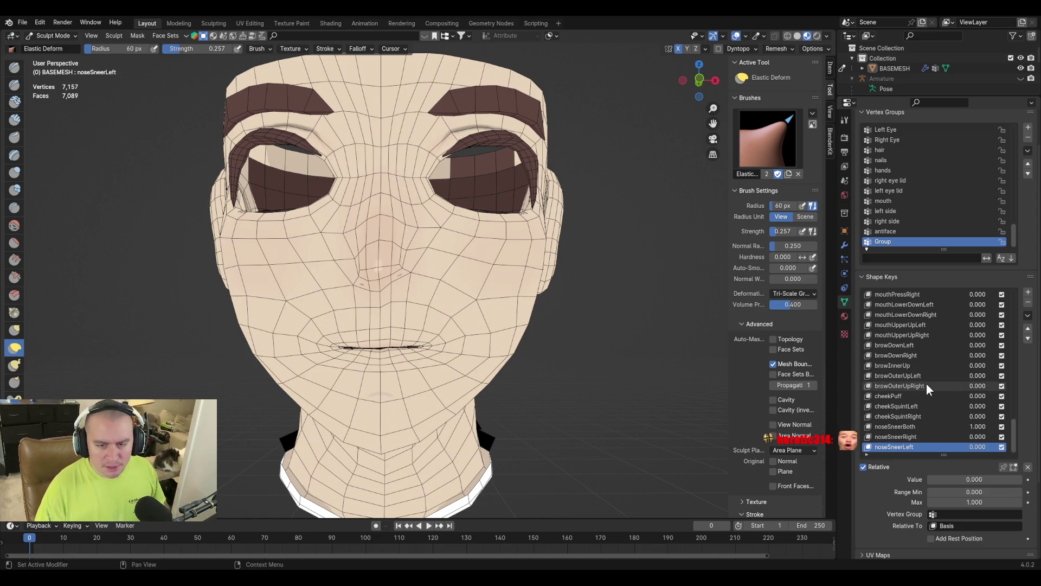
click(1027, 328)
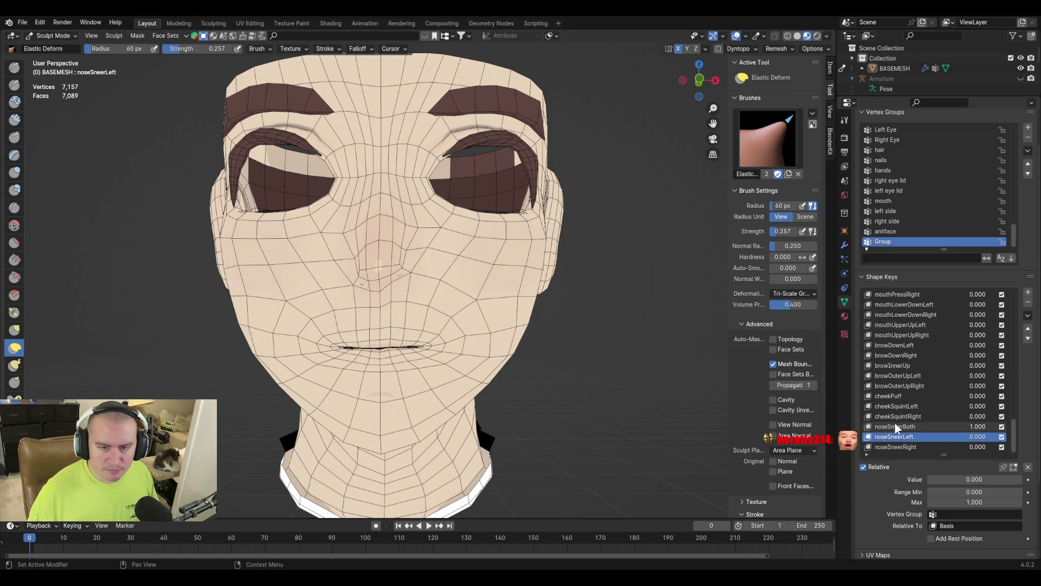
Delete the noseSneerBoth shape key
click(894, 426)
click(1028, 302)
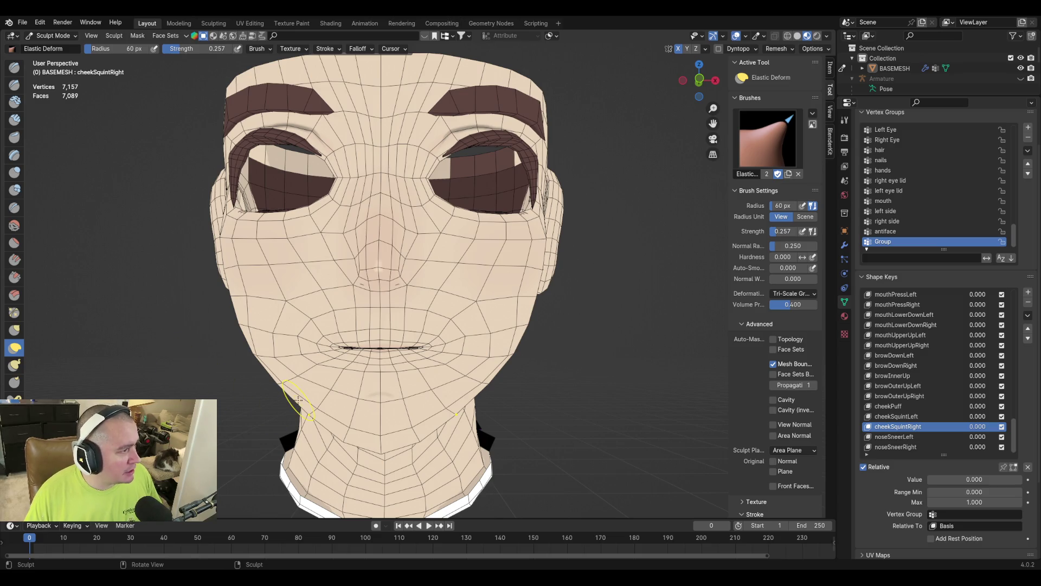
key(ctrl+Tab)
Switch back to Object Mode with the full dressed character in view
click(372, 297)
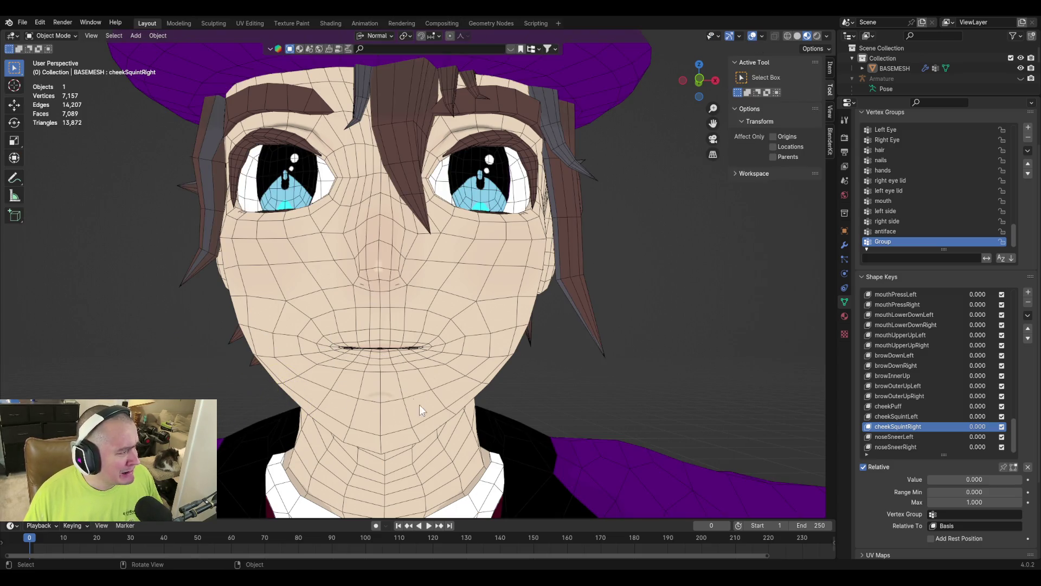
scroll(414, 400, down, 10)
scroll(428, 341, up, 5)
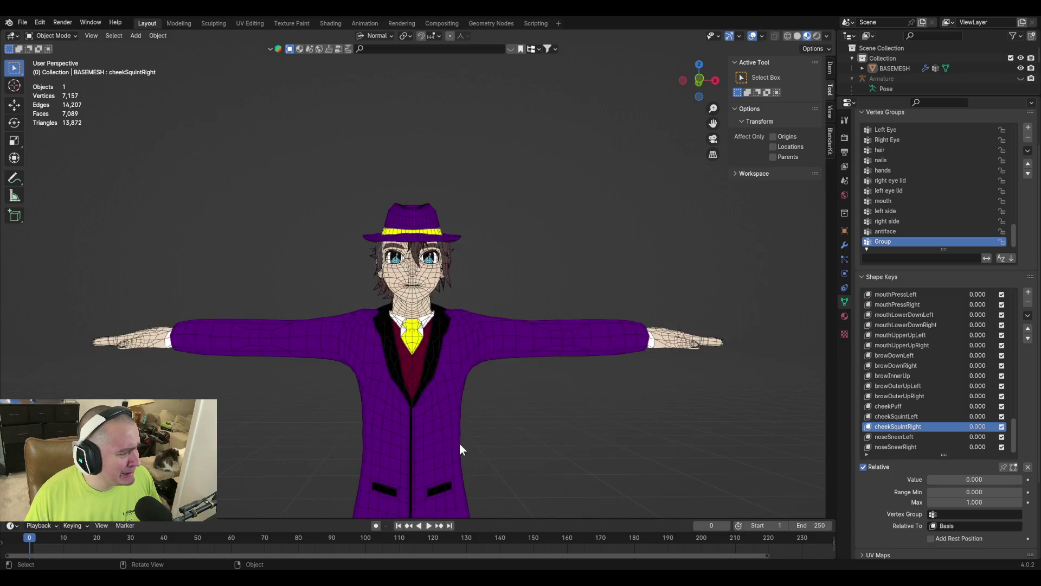
scroll(457, 440, up, 5)
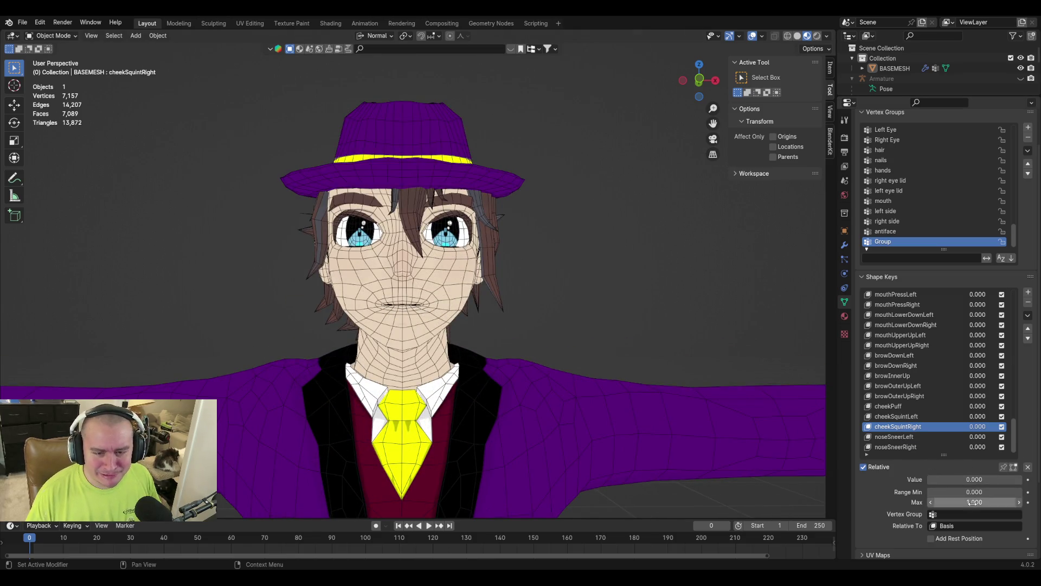
Test the cheekSquintRight shape key, reset it to zero, and save the blend file
mouse_move(946, 480)
mouse_down()
mouse_move(993, 480)
mouse_move(928, 481)
mouse_move(1023, 480)
mouse_move(928, 480)
mouse_up()
click(892, 324)
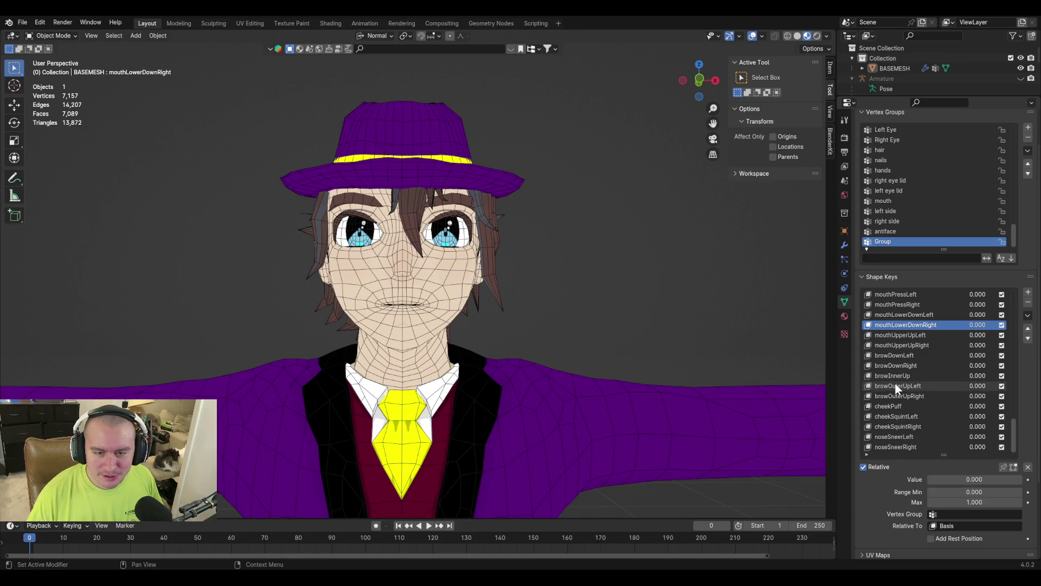
scroll(896, 383, up, 5)
key(ctrl+s)
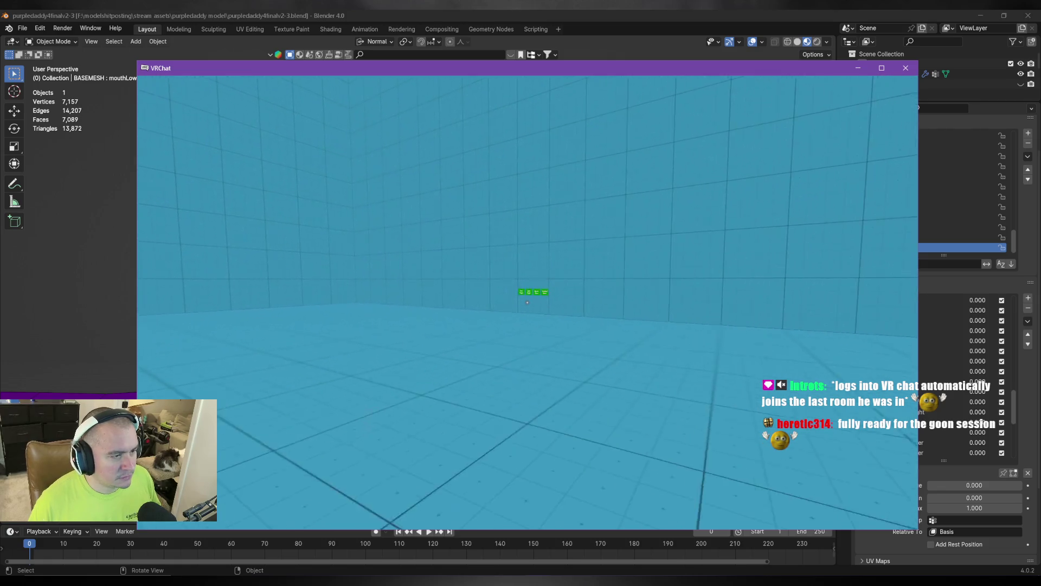
Walk to the green toggle buttons and turn on the Normal Mirror
key(w)
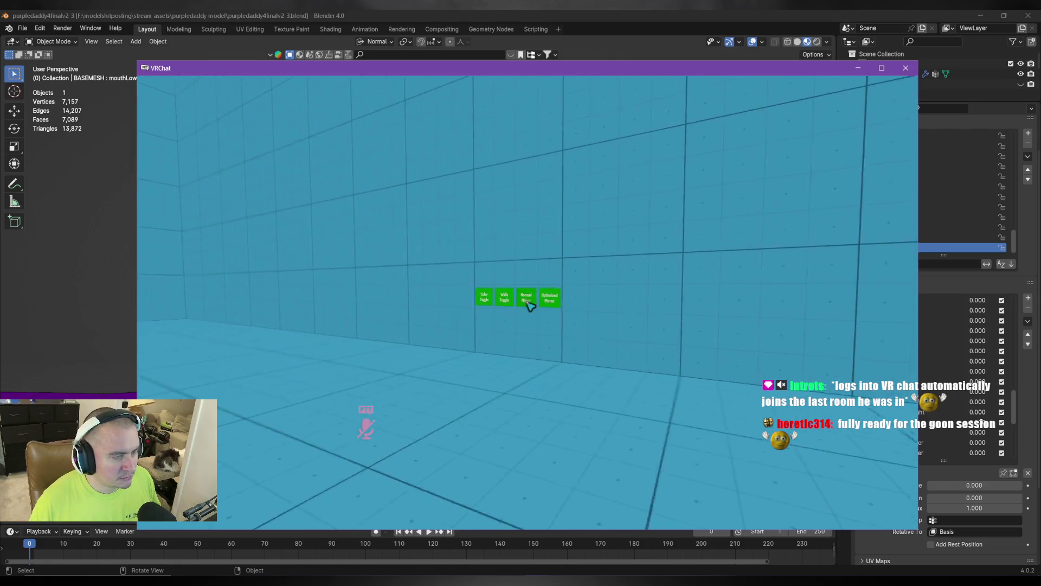
click(529, 299)
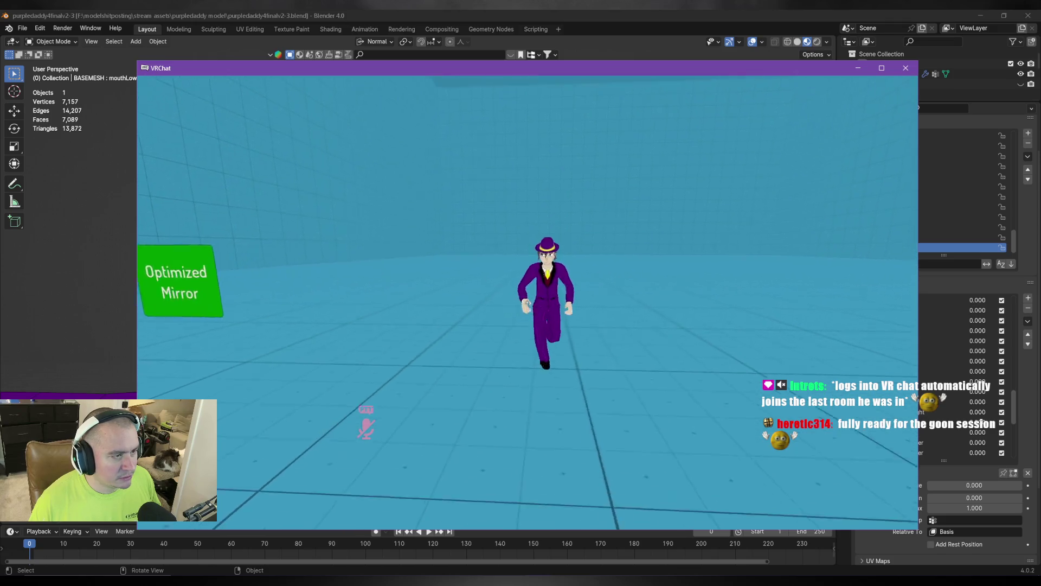
key(w)
Move around in front of the mirror to watch the avatar walk and stand
key(s)
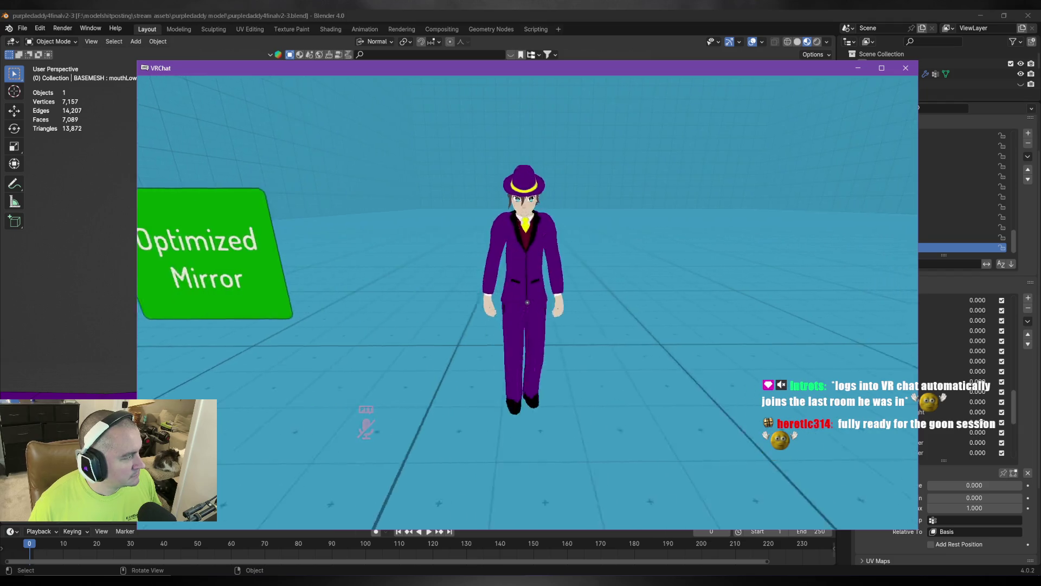
key(d)
key(s)
key(s)
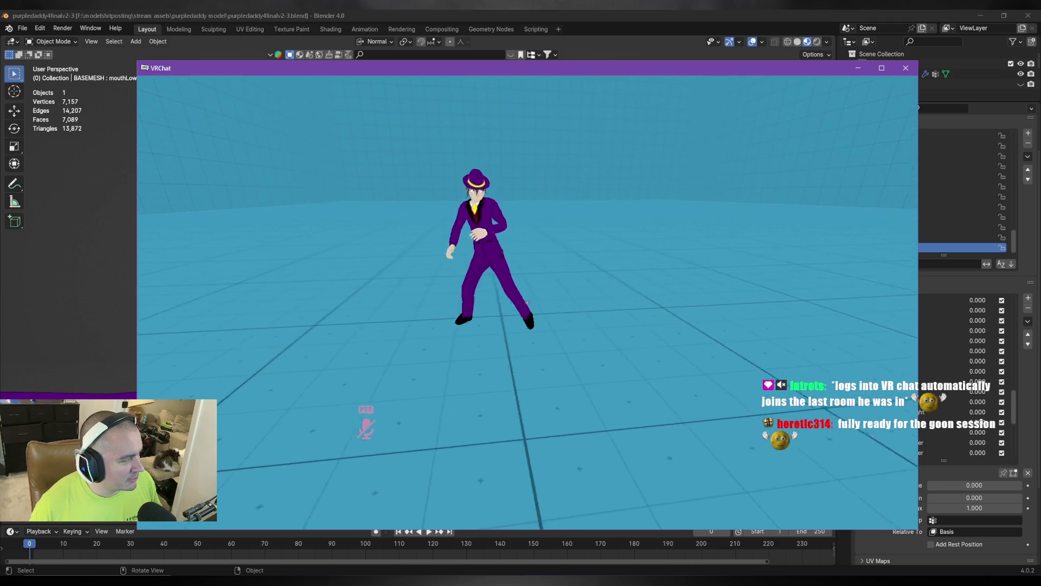
key(a)
key(a)
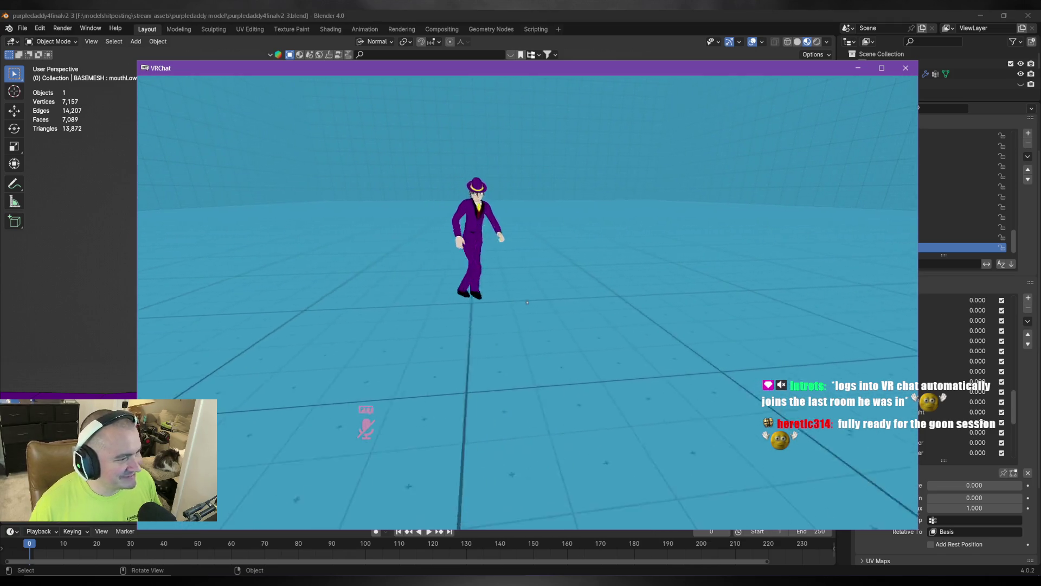
key(a)
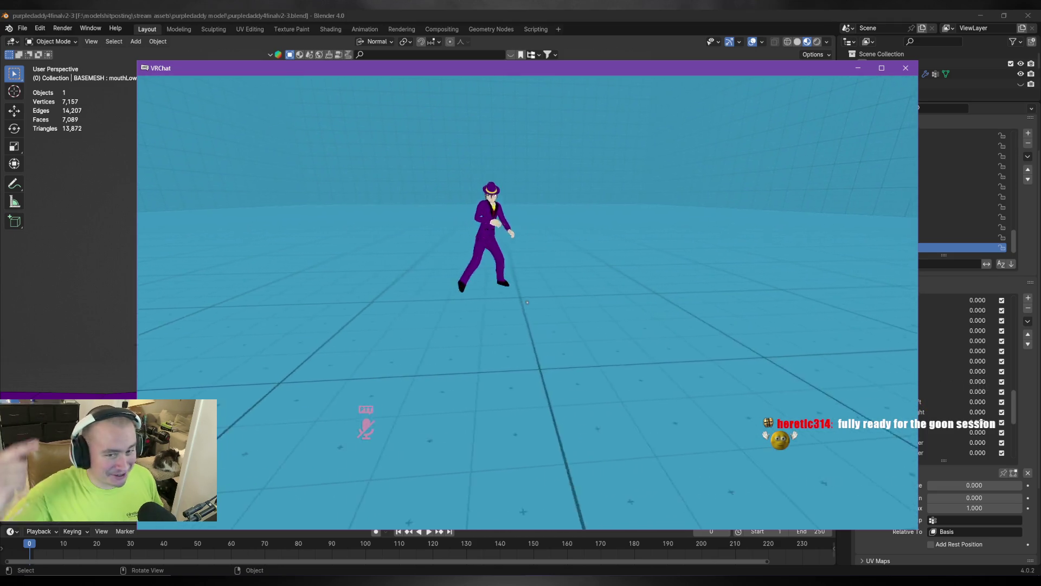
key(w)
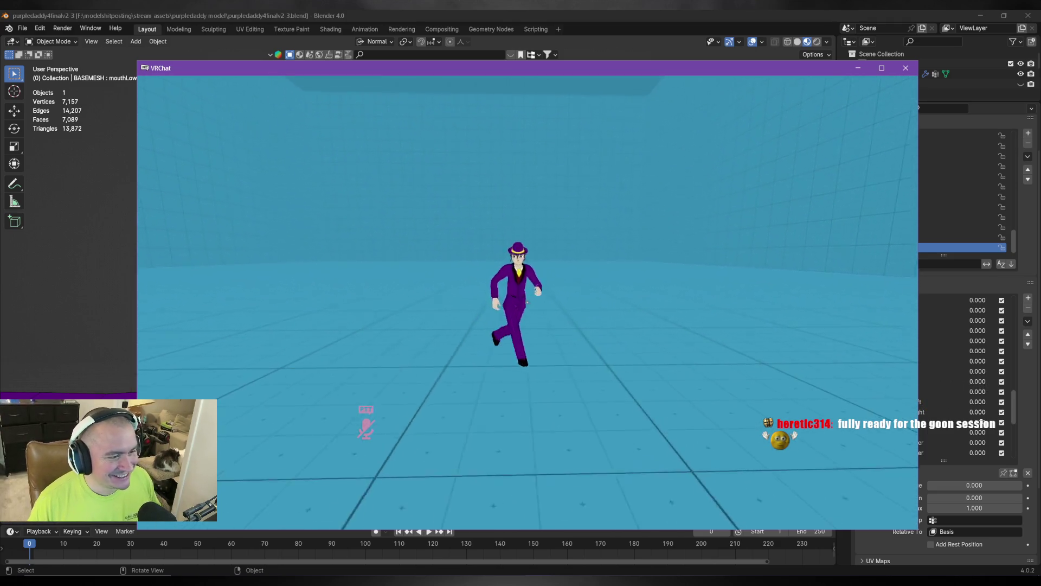
key(s)
key(s)
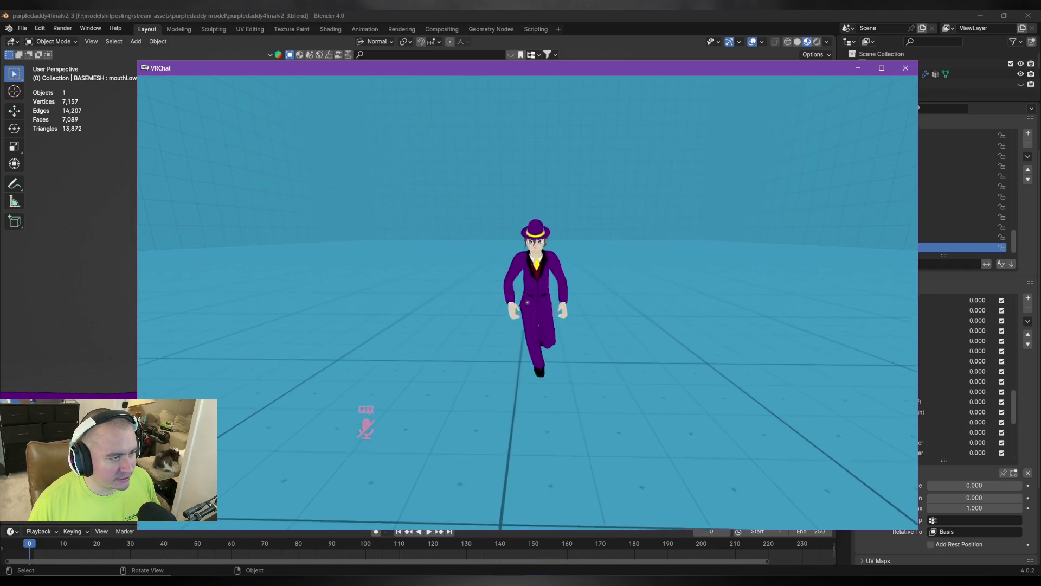
Inspect the avatar's face up close in the mirror, then bring up the quick menu
key(w)
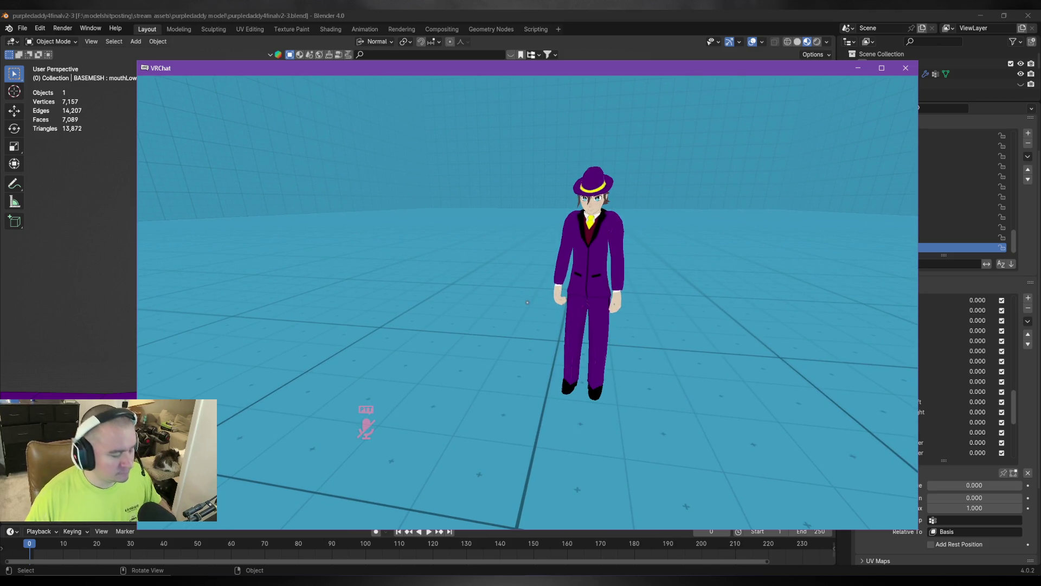
key(w)
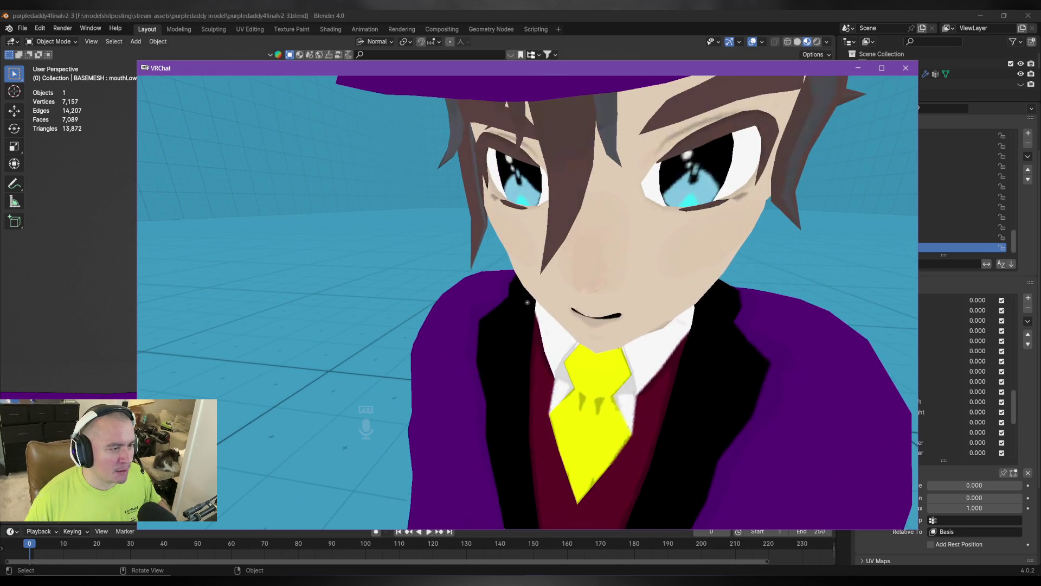
key(s)
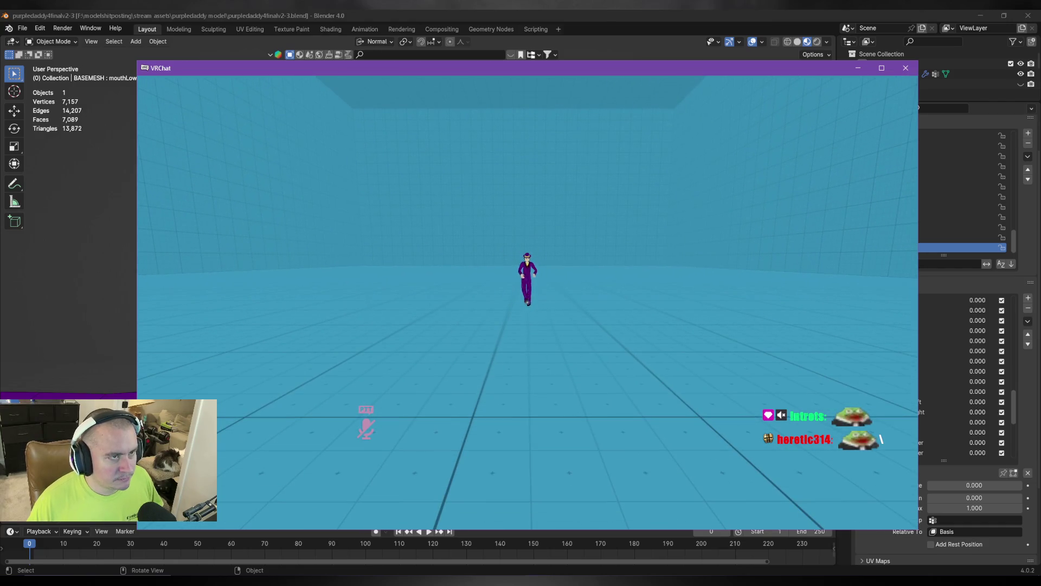
key(Escape)
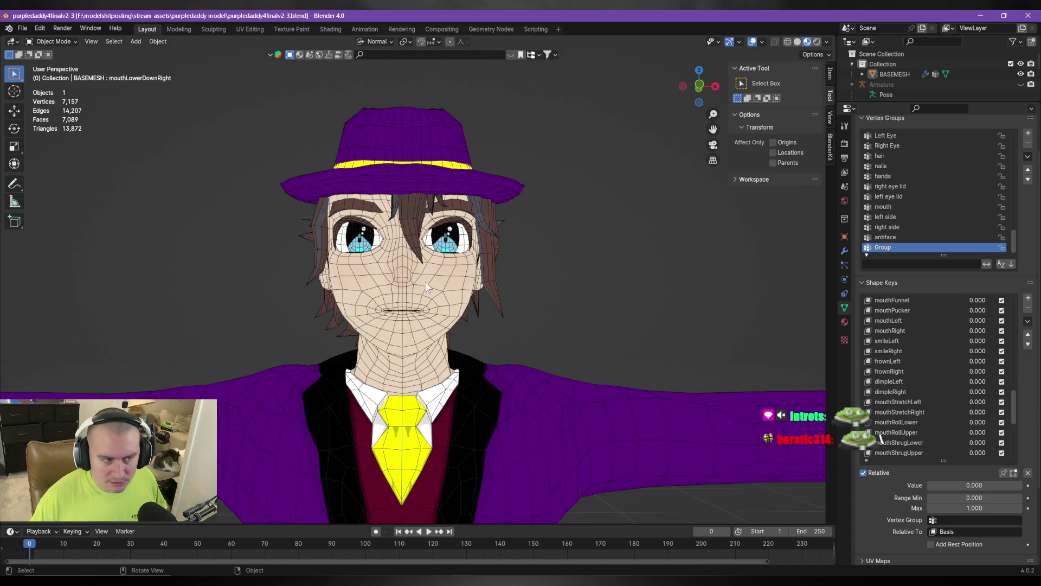
Orbit out from the face to view the upper body from a side angle
scroll(498, 269, down, 3)
mouse_move(498, 269)
middle_down()
mouse_move(574, 336)
mouse_move(522, 394)
middle_up()
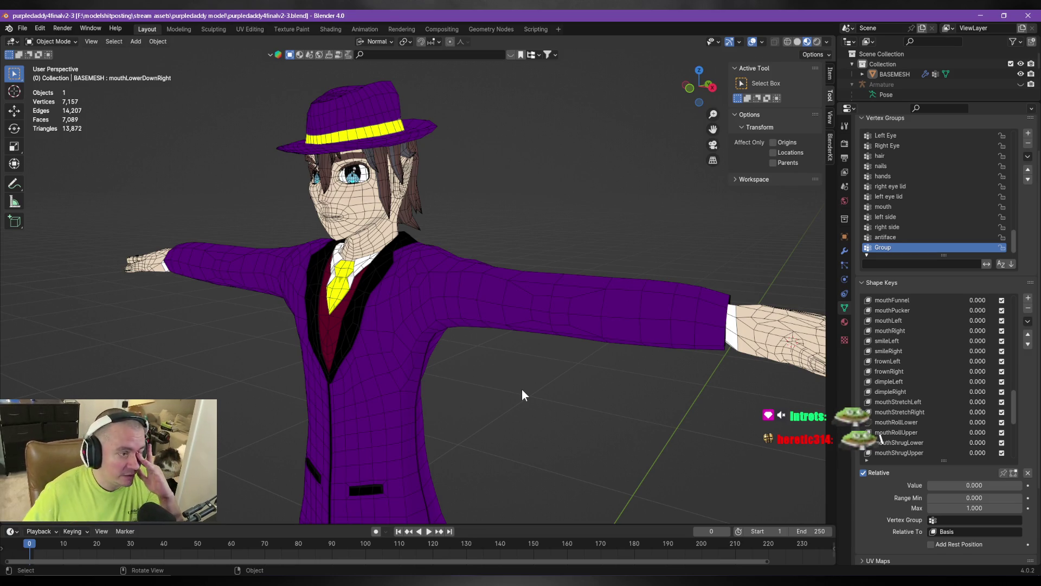
scroll(468, 330, down, 4)
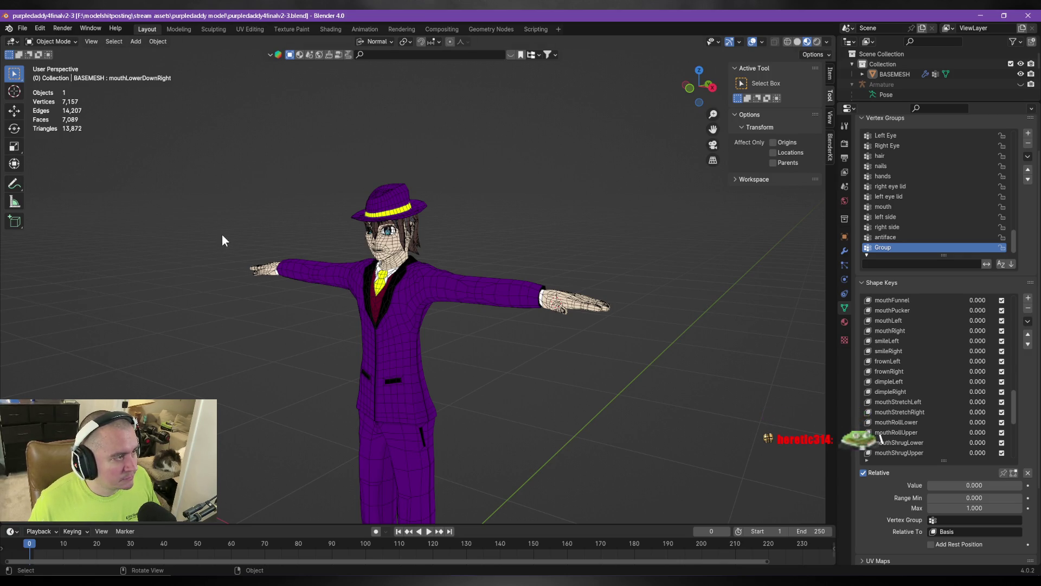
mouse_move(130, 235)
middle_down()
mouse_move(116, 238)
mouse_move(255, 283)
mouse_move(237, 314)
mouse_move(215, 282)
middle_up()
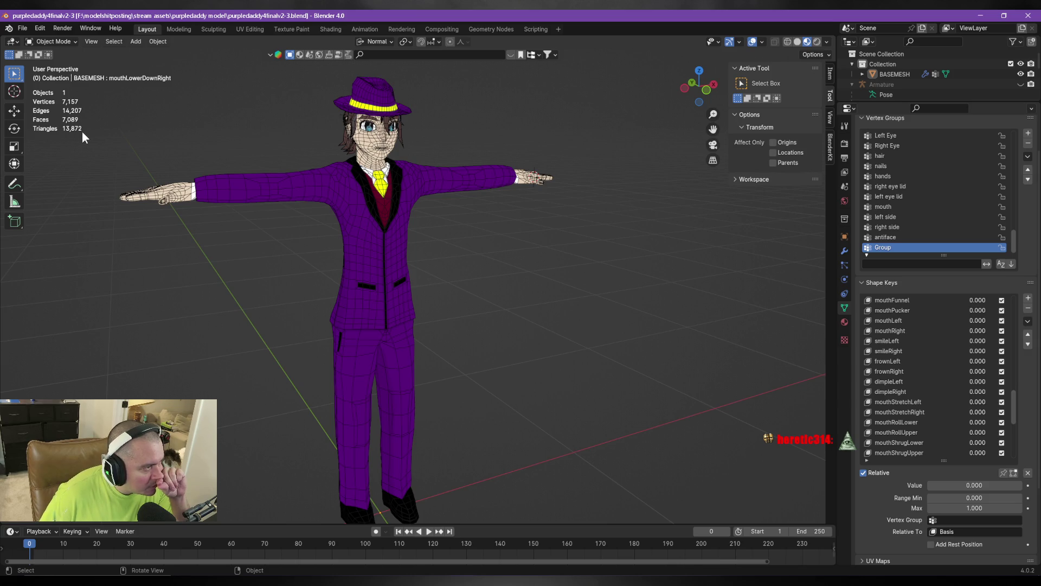
mouse_move(82, 131)
middle_down()
mouse_move(84, 155)
mouse_move(346, 213)
mouse_move(311, 204)
mouse_move(315, 236)
mouse_move(305, 213)
mouse_move(341, 223)
middle_up()
scroll(309, 228, up, 5)
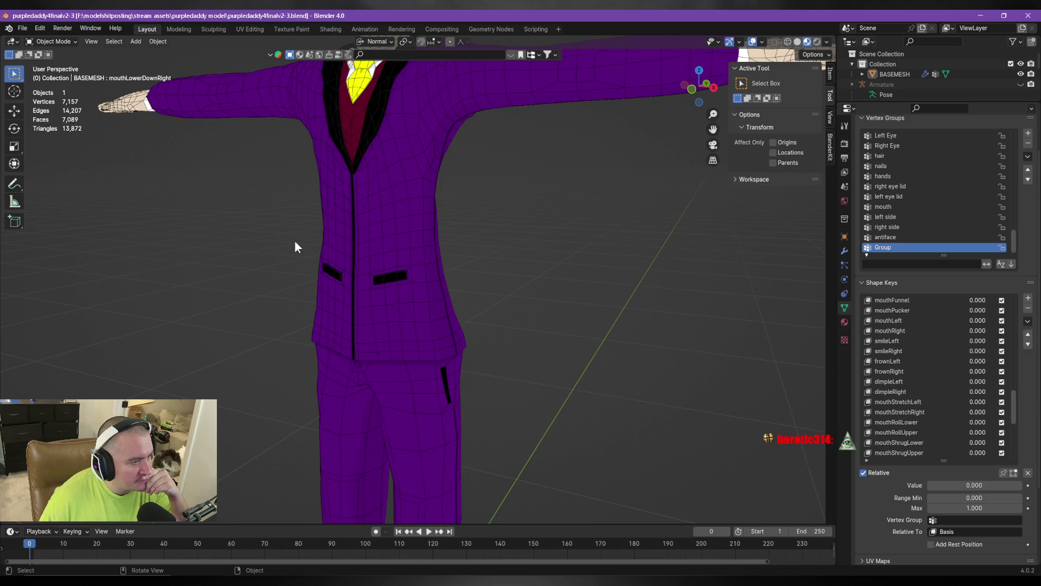
Look closely at the jacket front and pockets, then at the face and collar
middle_drag(294, 241, 305, 242)
scroll(288, 241, up, 5)
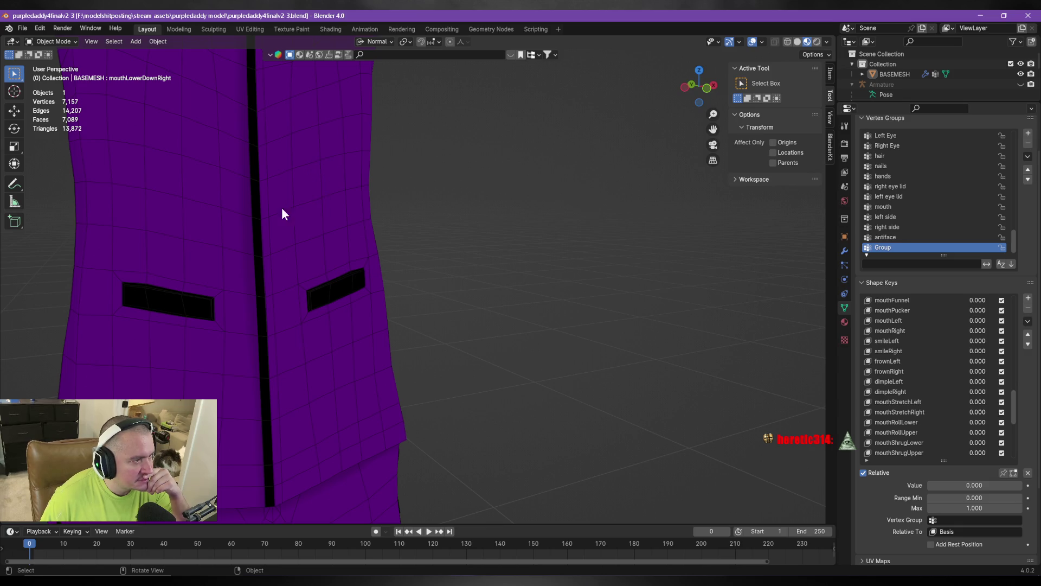
scroll(458, 245, down, 6)
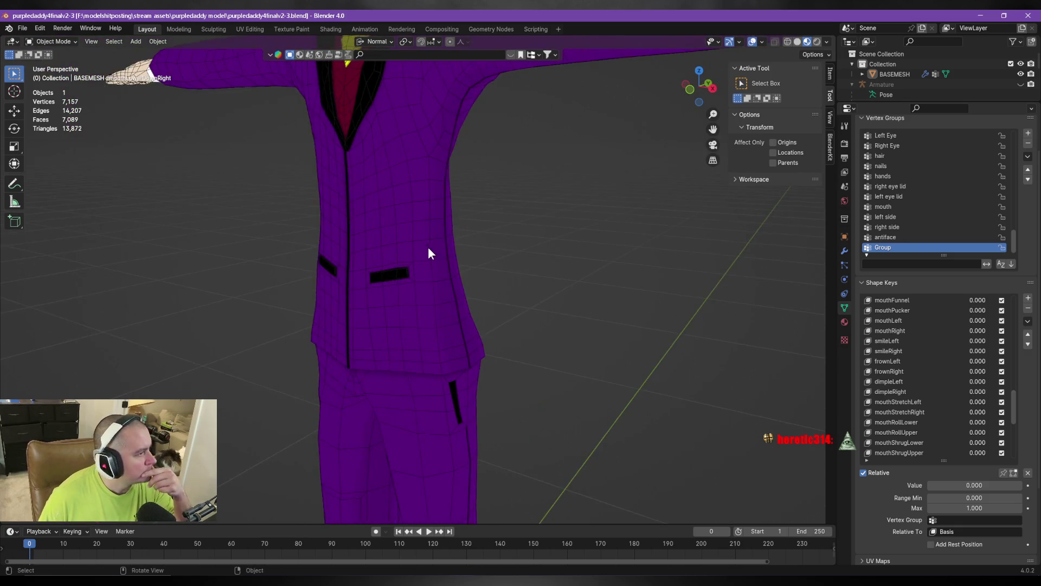
middle_drag(429, 249, 434, 239)
shift+middle_drag(418, 170, 429, 278)
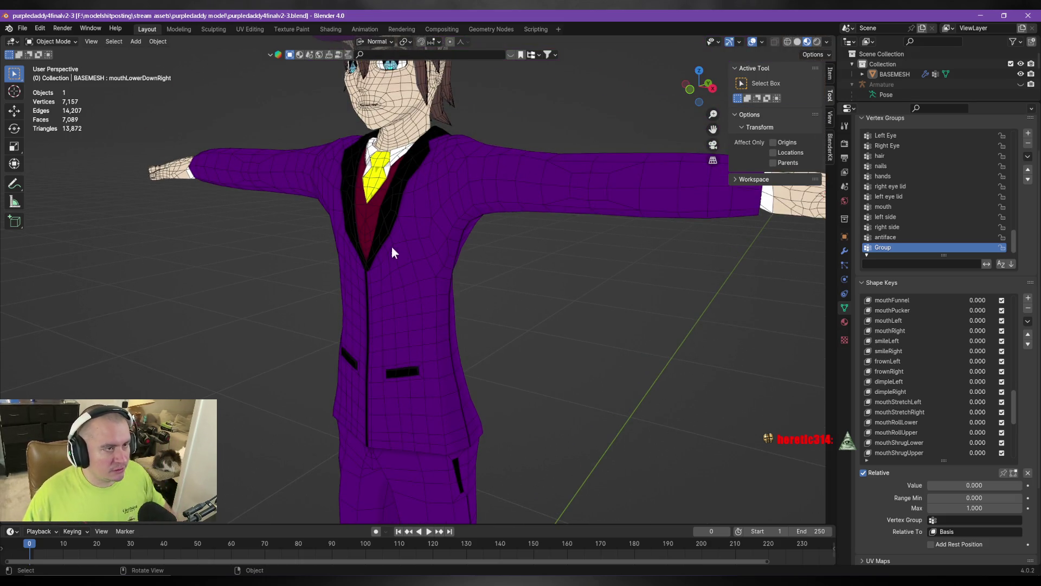
scroll(426, 217, up, 5)
mouse_move(425, 217)
shift+middle_down()
mouse_move(510, 253)
mouse_move(570, 164)
shift+middle_up()
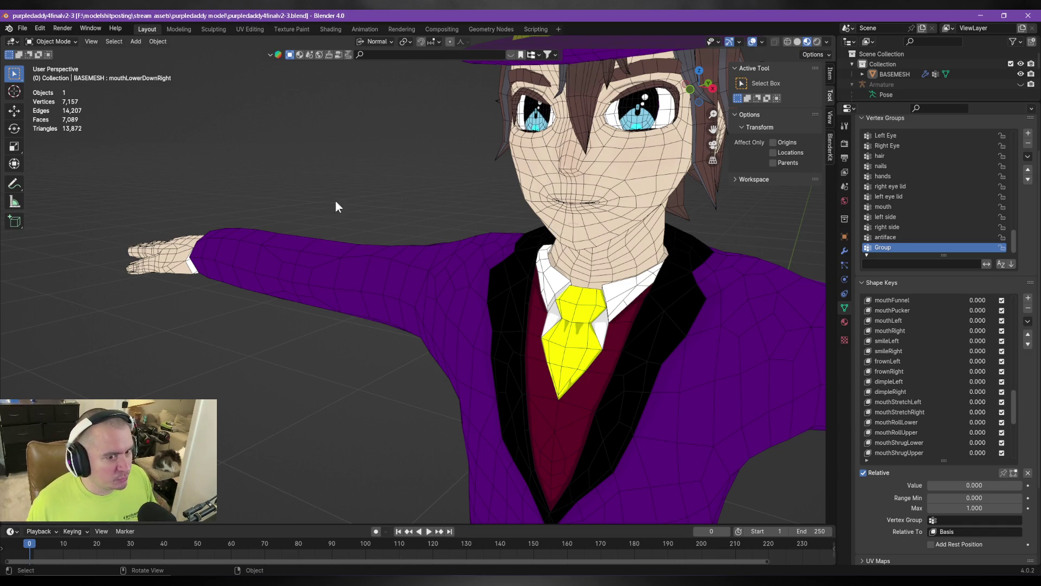
Frame the full body again from a near-front, slightly low angle
scroll(481, 207, down, 8)
mouse_move(562, 241)
middle_down()
mouse_move(518, 260)
mouse_move(577, 299)
middle_up()
scroll(613, 268, up, 4)
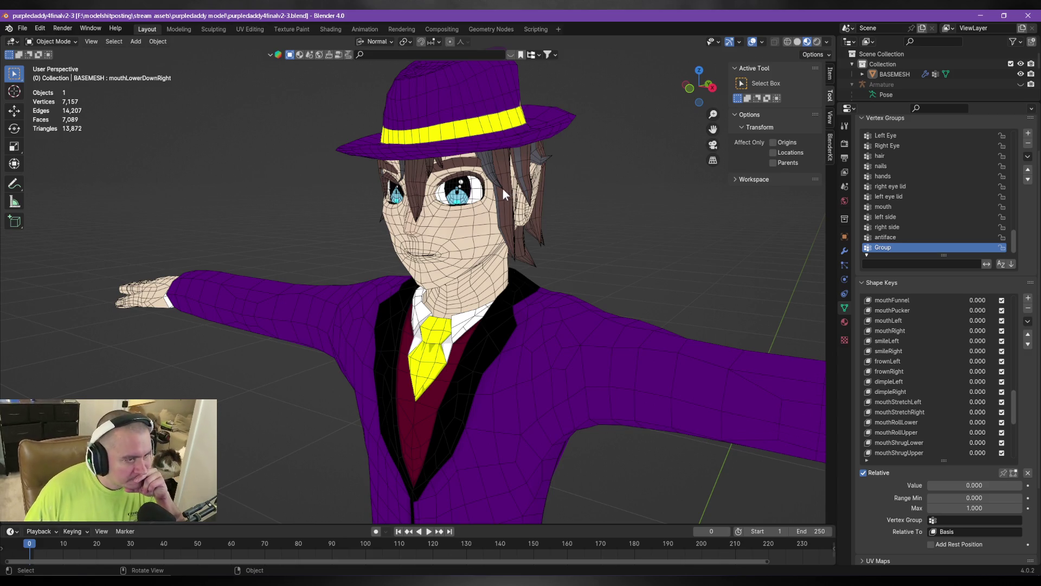
scroll(596, 184, down, 3)
scroll(585, 184, down, 5)
mouse_move(550, 241)
middle_down()
mouse_move(549, 335)
mouse_move(653, 328)
mouse_move(607, 323)
mouse_move(471, 367)
middle_up()
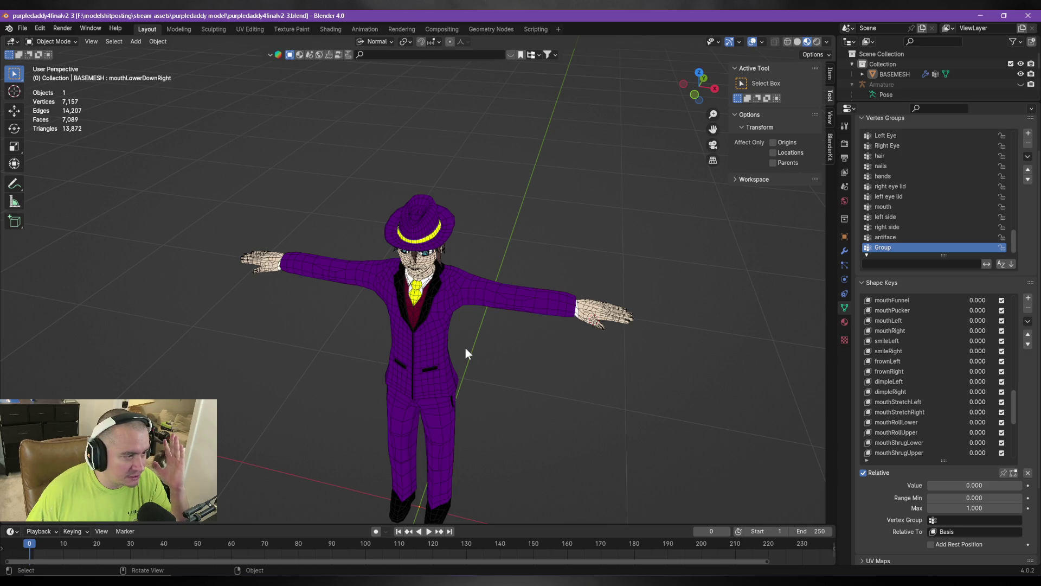
middle_drag(452, 360, 479, 340)
mouse_move(431, 370)
middle_down()
mouse_move(454, 357)
mouse_move(529, 358)
middle_up()
scroll(515, 372, up, 3)
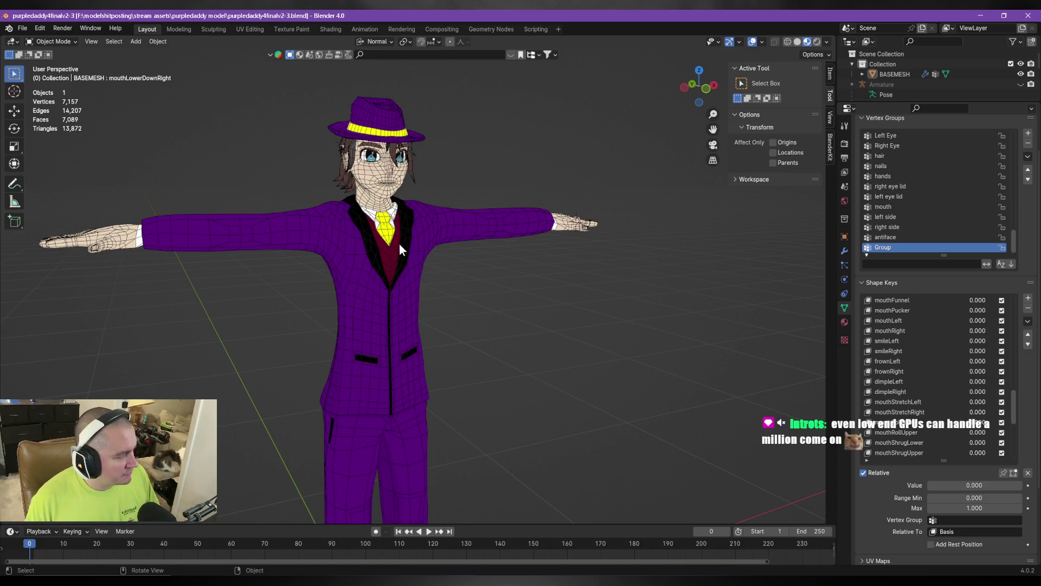
middle_drag(466, 233, 619, 333)
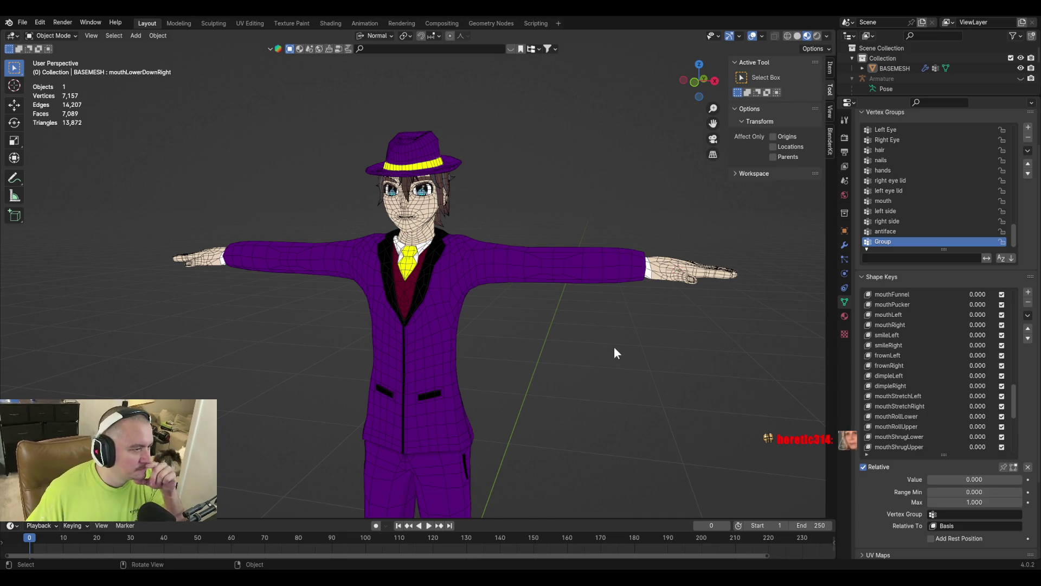
middle_drag(613, 352, 585, 378)
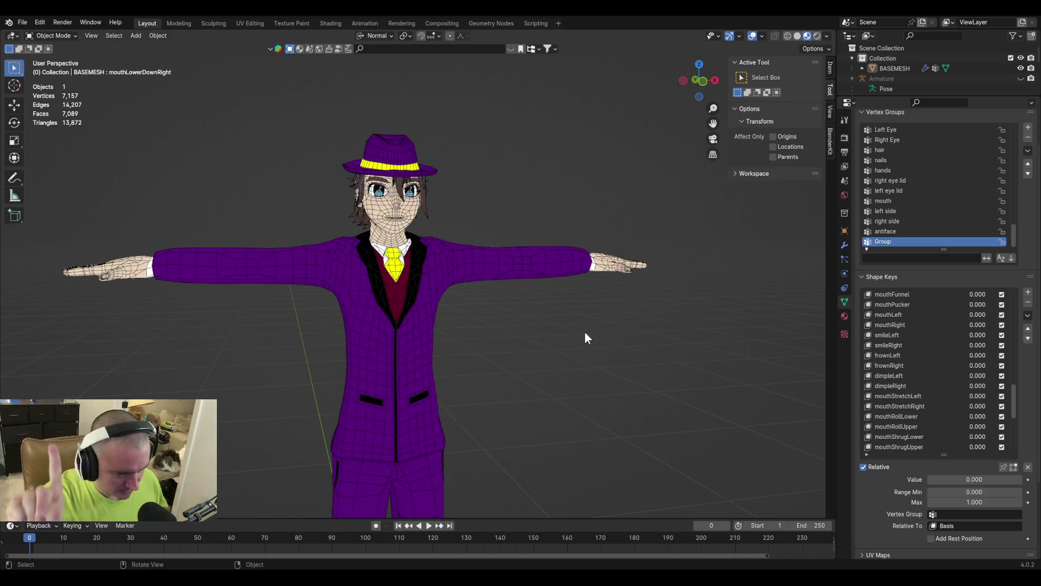
mouse_move(518, 314)
middle_down()
mouse_move(494, 314)
mouse_move(497, 327)
mouse_move(509, 344)
mouse_move(551, 349)
mouse_move(528, 365)
mouse_move(569, 395)
mouse_move(532, 362)
mouse_move(713, 395)
mouse_move(662, 395)
mouse_move(682, 433)
middle_up()
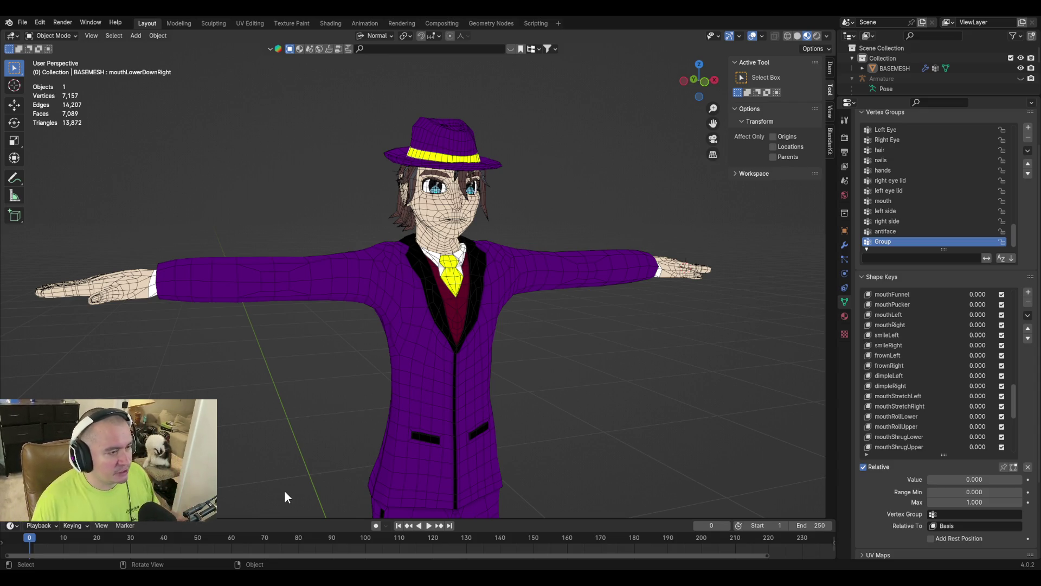
mouse_move(615, 330)
middle_down()
mouse_move(532, 312)
mouse_move(608, 315)
mouse_move(623, 327)
middle_up()
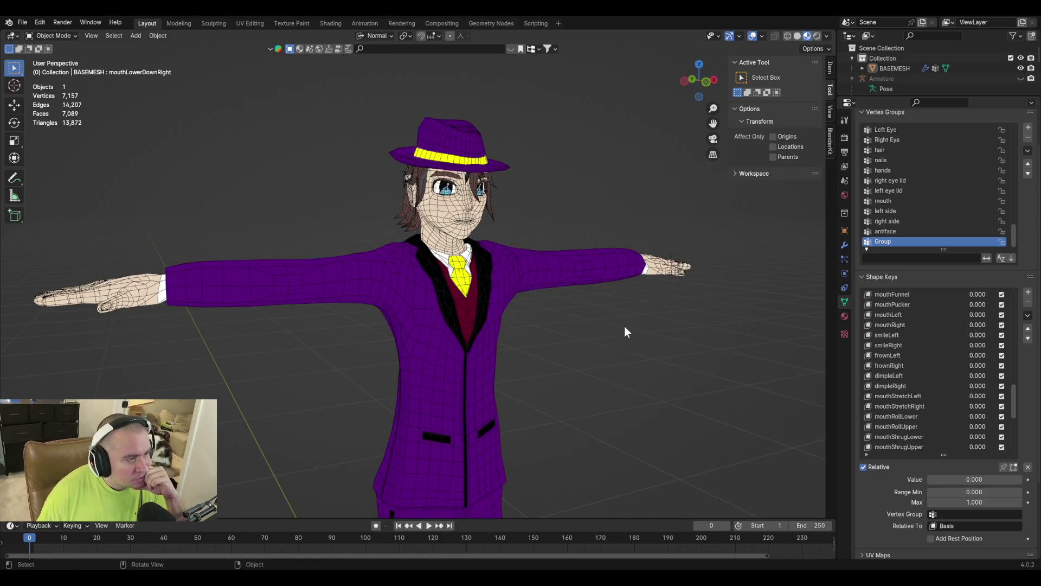
scroll(632, 374, up, 3)
scroll(643, 397, down, 6)
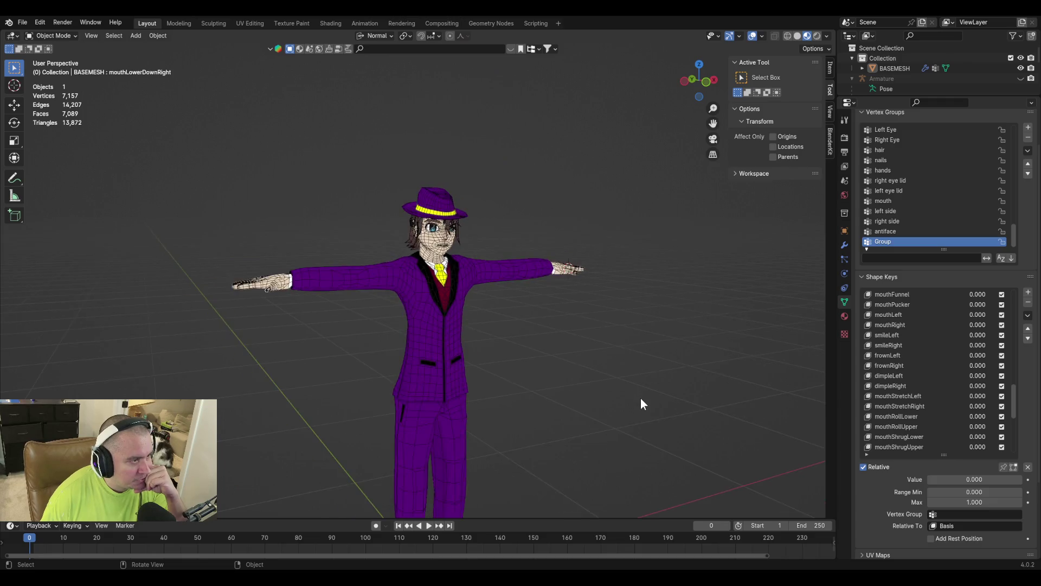
scroll(613, 382, up, 3)
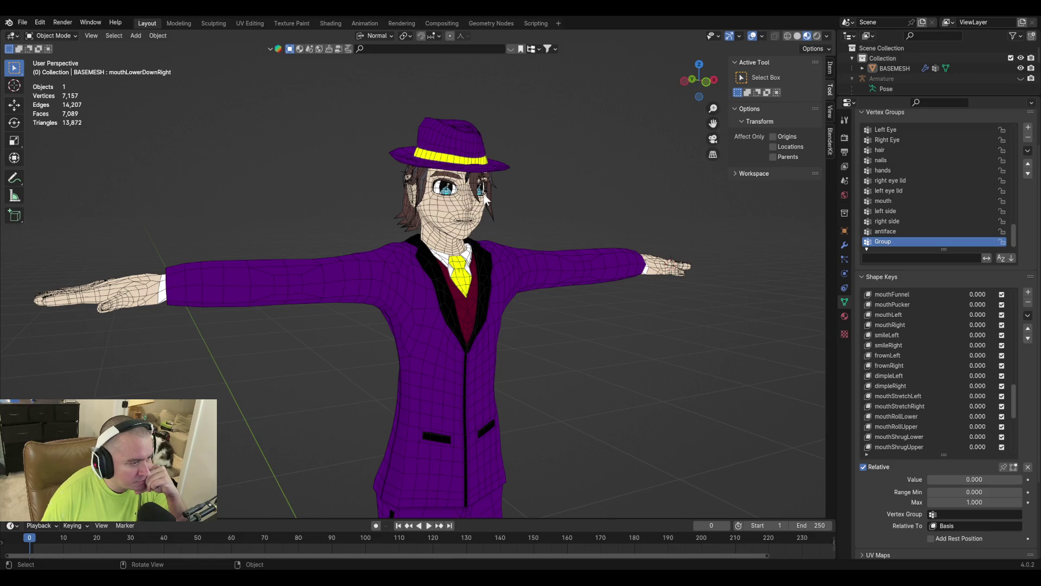
mouse_move(571, 195)
middle_down()
mouse_move(454, 198)
mouse_move(586, 213)
mouse_move(548, 220)
mouse_move(549, 204)
mouse_move(617, 198)
mouse_move(551, 192)
mouse_move(493, 238)
middle_up()
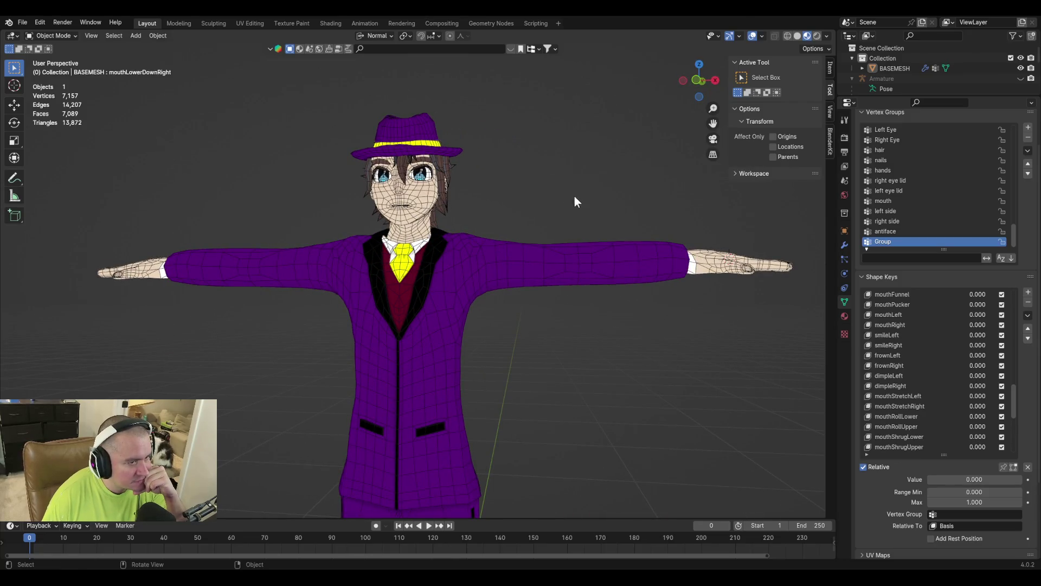
middle_drag(575, 194, 637, 209)
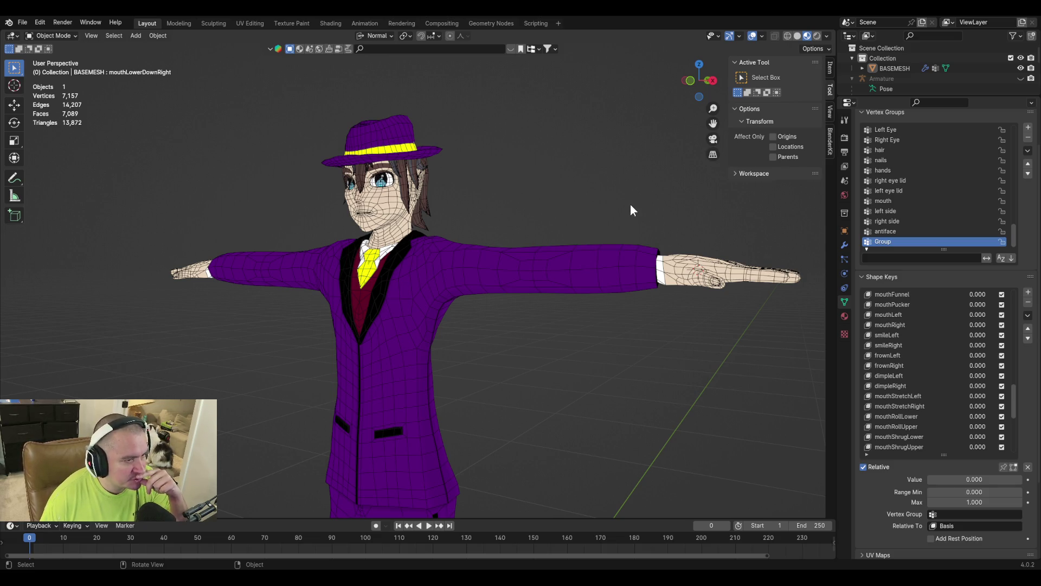
middle_drag(630, 205, 638, 216)
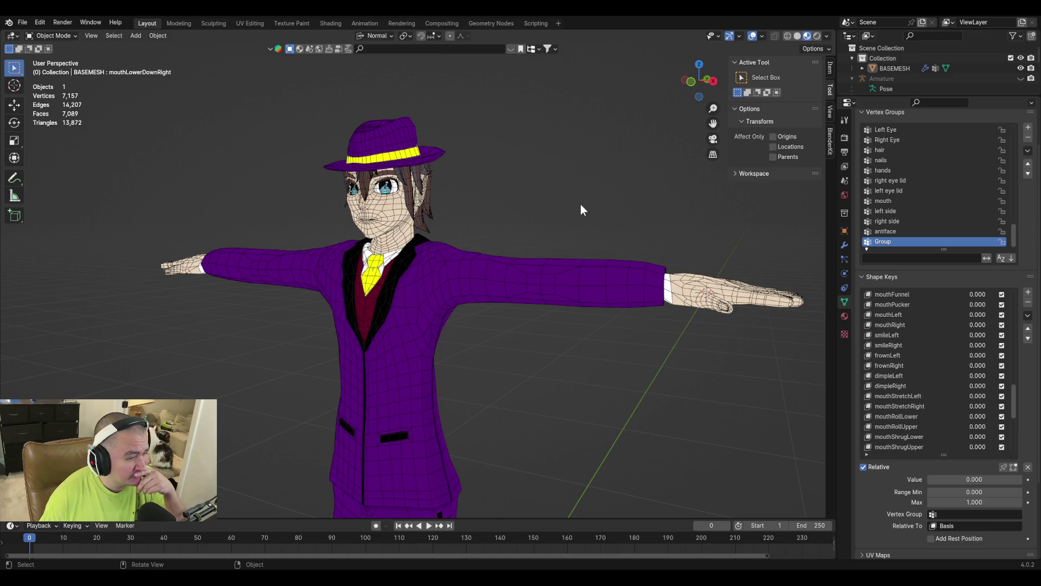
mouse_move(581, 205)
middle_down()
mouse_move(312, 211)
mouse_move(491, 231)
mouse_move(565, 213)
mouse_move(402, 186)
middle_up()
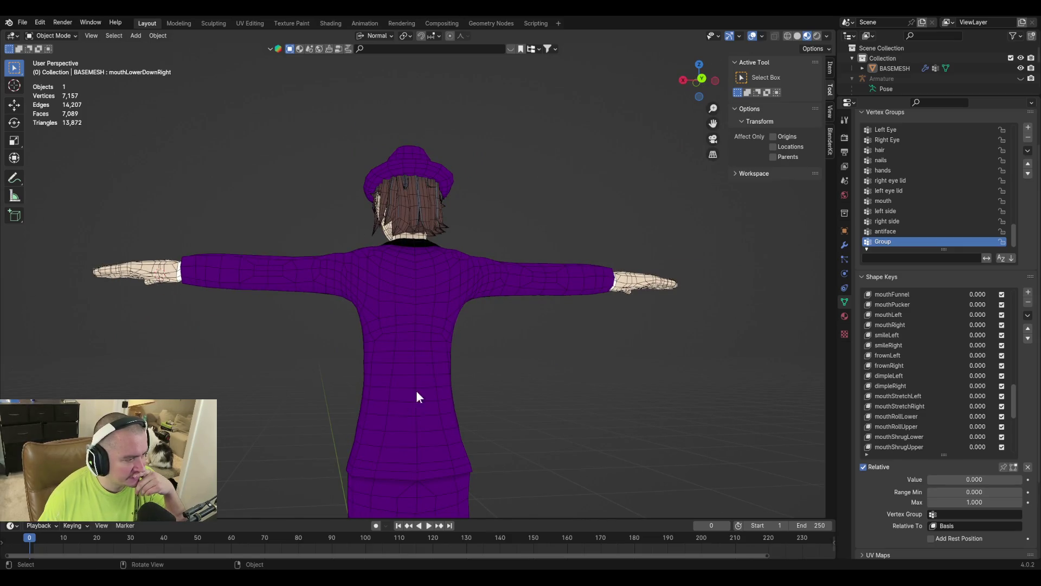
mouse_move(560, 356)
middle_down()
mouse_move(551, 446)
mouse_move(472, 444)
mouse_move(570, 448)
mouse_move(523, 430)
mouse_move(590, 409)
mouse_move(673, 404)
mouse_move(591, 414)
mouse_move(571, 397)
middle_up()
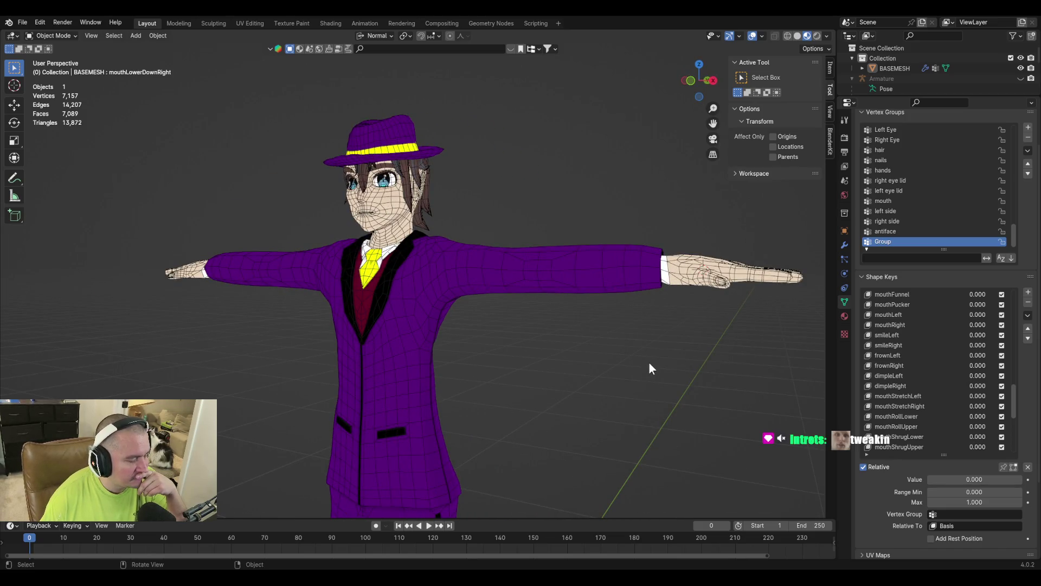